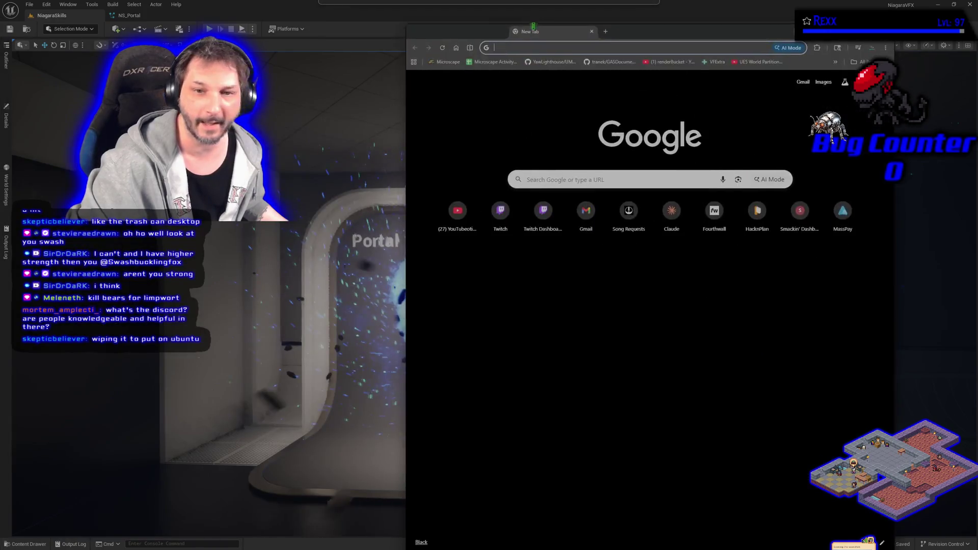
Step: Load the Microscape game page and widen the browser window on both sides
left_click(375, 68)
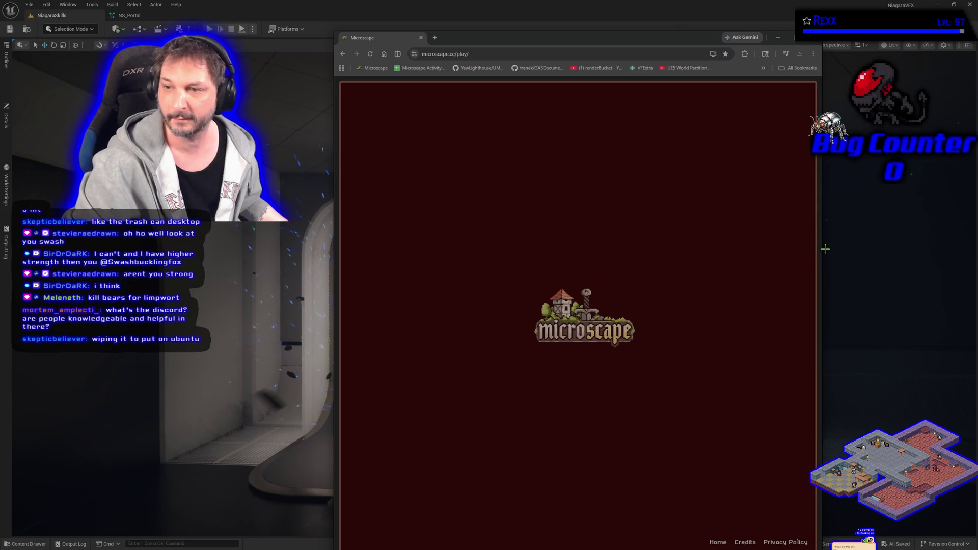
left_click_drag(823, 245, 917, 245)
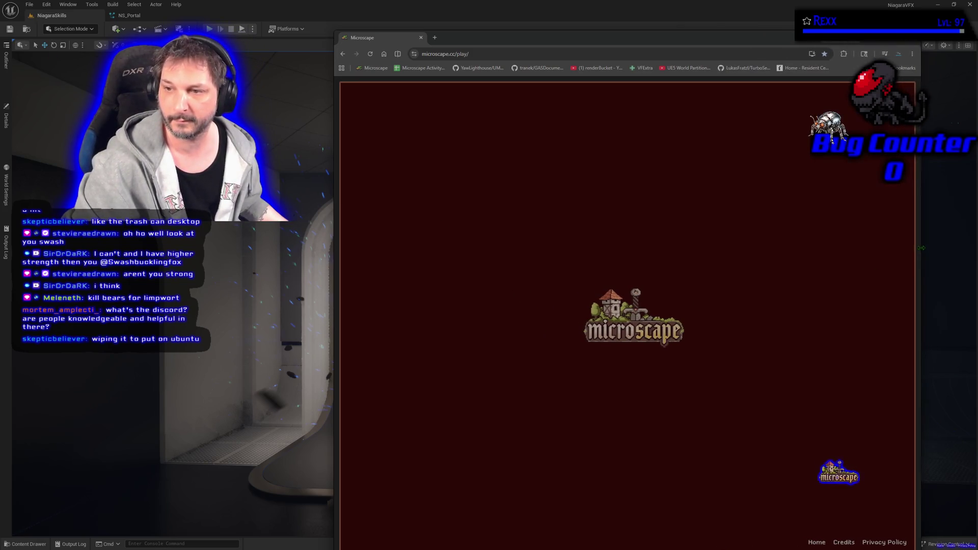
left_click_drag(333, 238, 118, 238)
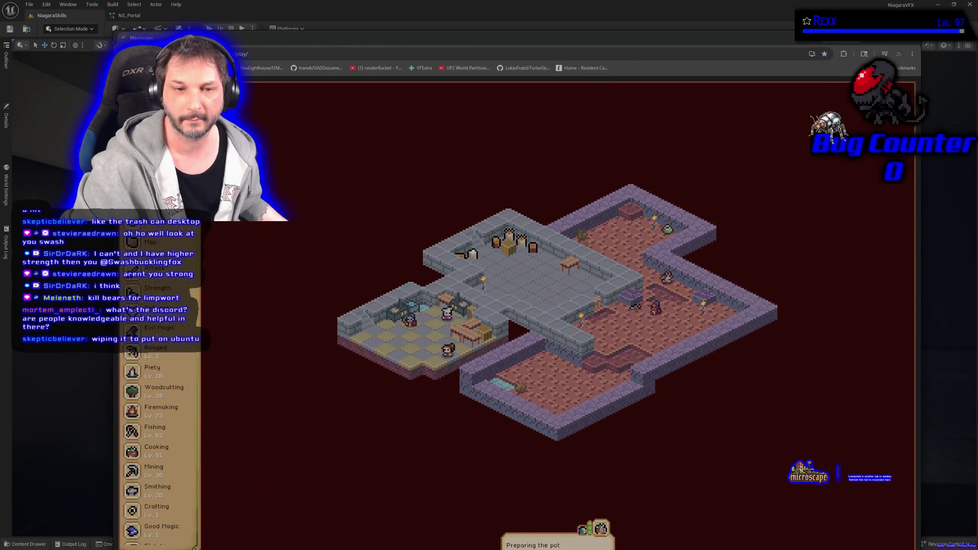
Step: Bring up the character's equipment panel showing equipment bonuses
scroll(178, 348, "down", 2)
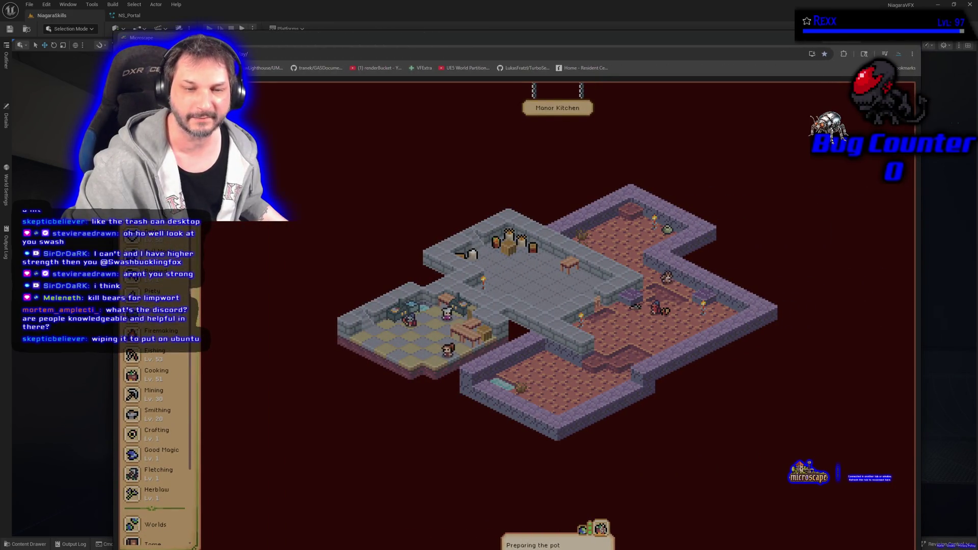
scroll(158, 407, "down", 5)
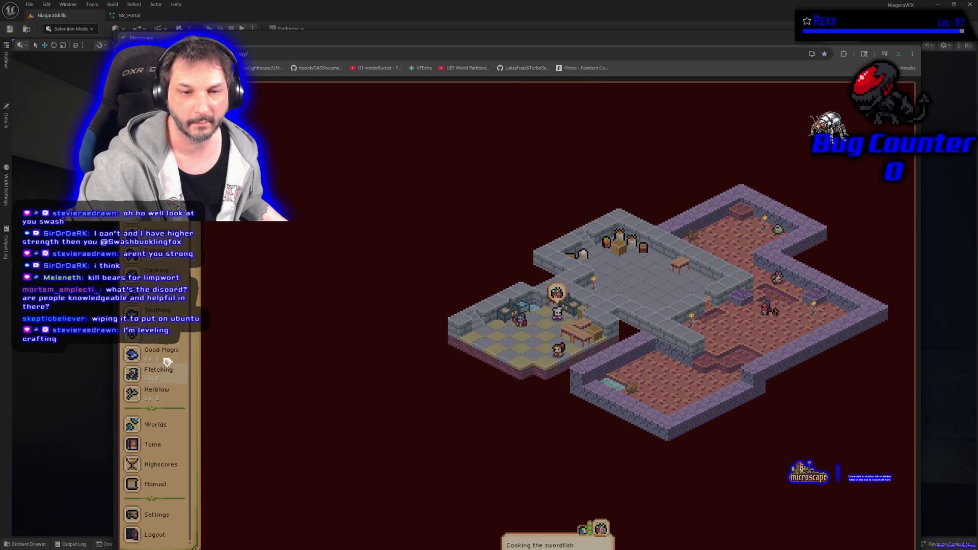
scroll(152, 309, "up", 8)
key("e")
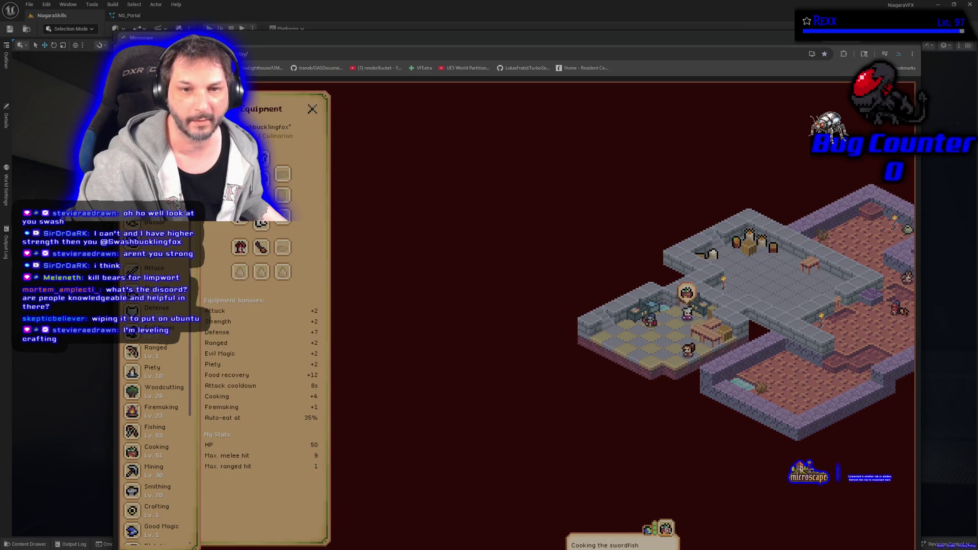
Step: Check the equippable weapons and the Cooking skill details, then close the Microscape tab
left_click(263, 158)
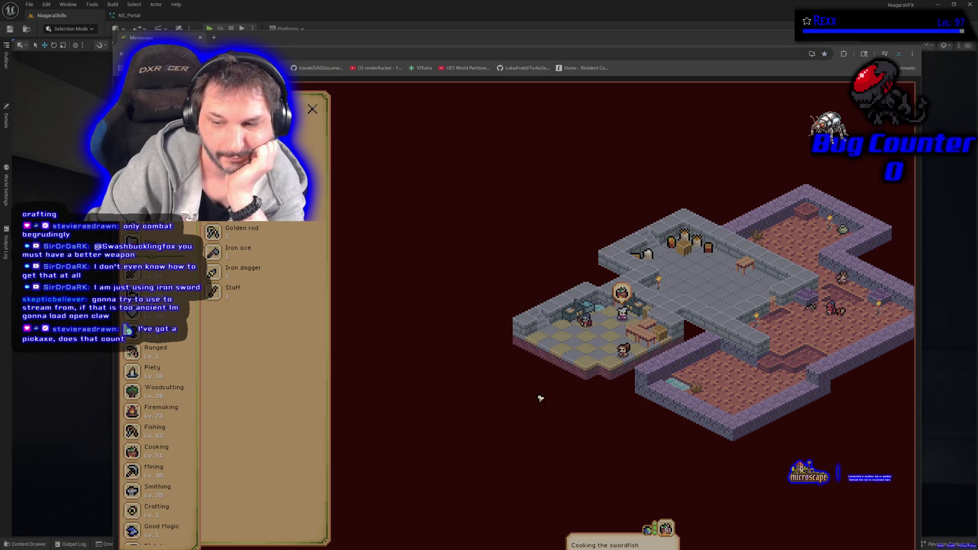
left_click(152, 451)
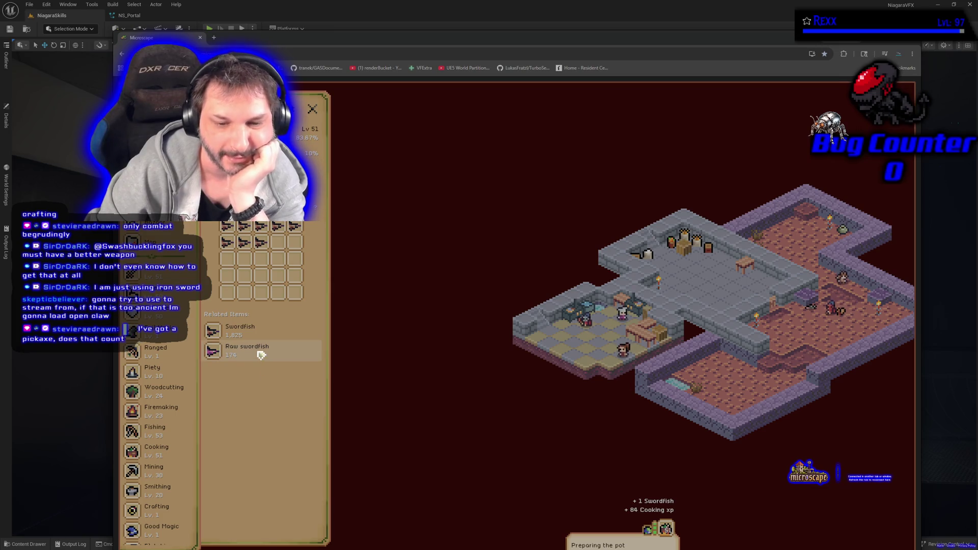
scroll(169, 408, "down", 3)
scroll(178, 351, "up", 3)
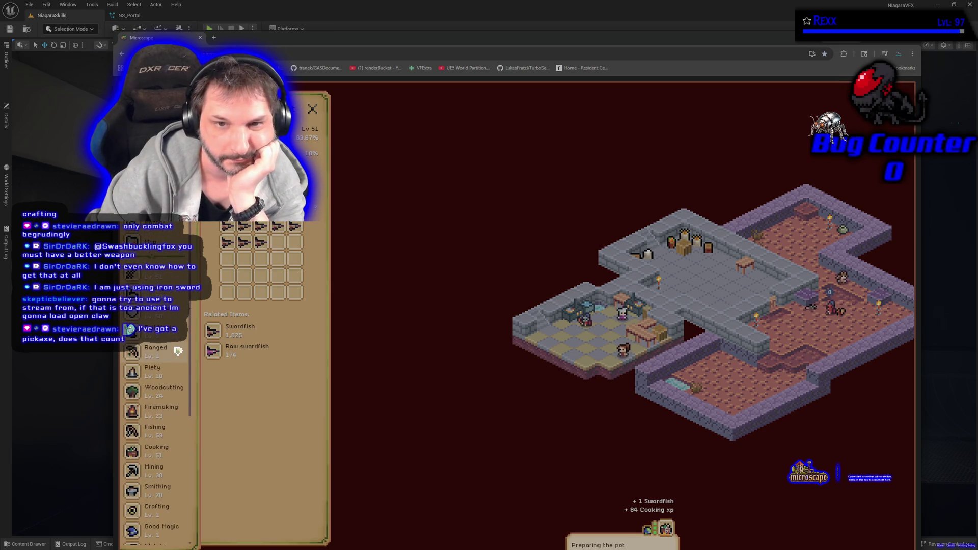
left_click(200, 38)
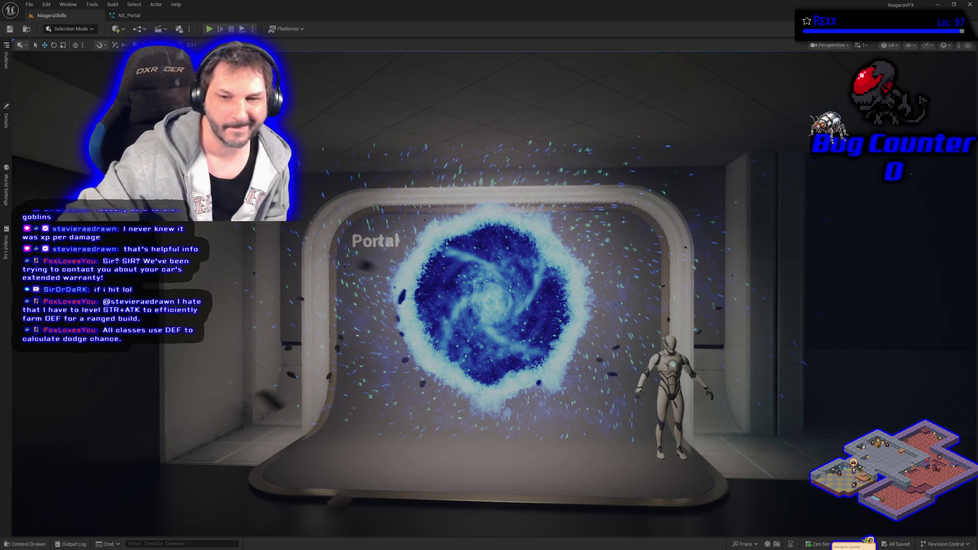
Step: Turn the viewport camera slightly around the portal, then switch back to the Microscape window
left_click_drag(391, 260, 413, 373)
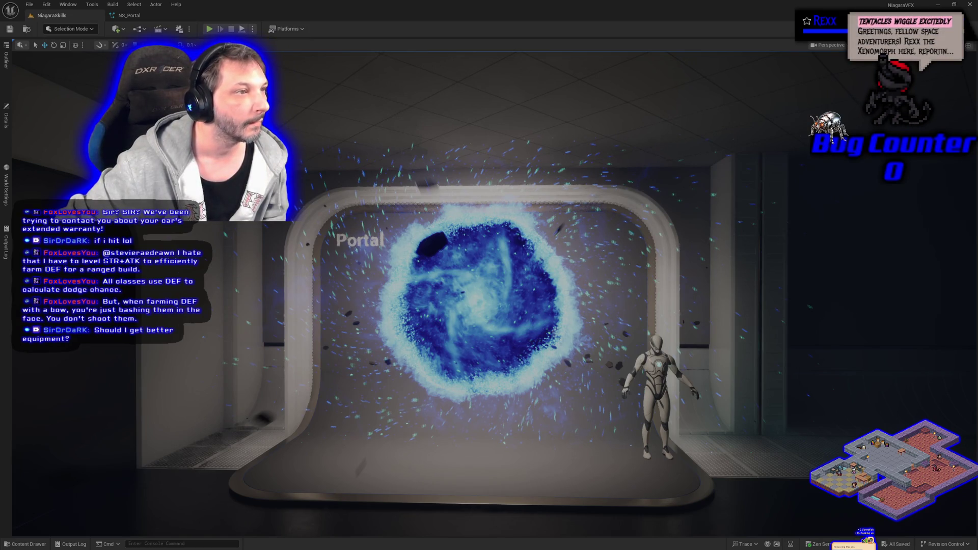
key("alt+Tab")
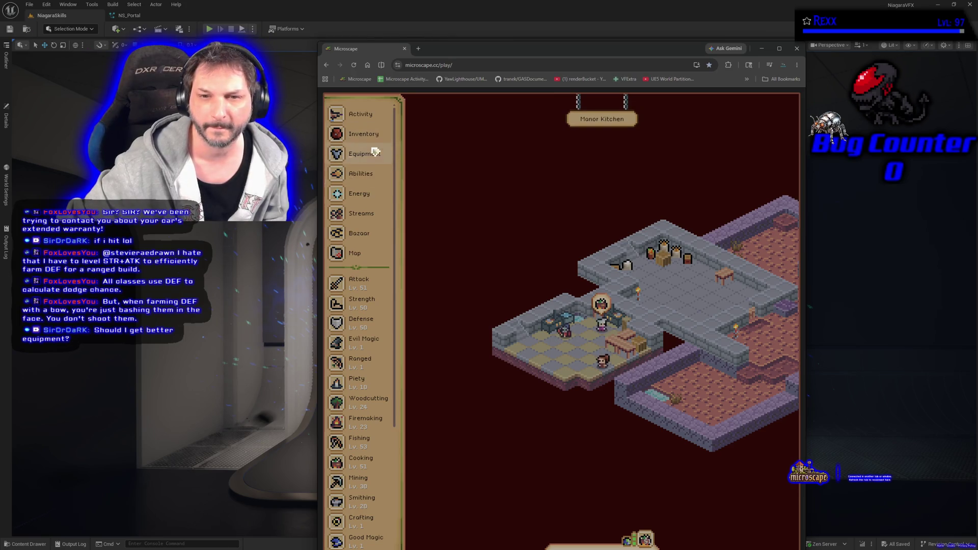
Step: Search the Bazaar for iron scimitar and inspect an offer and its item details
left_click(362, 236)
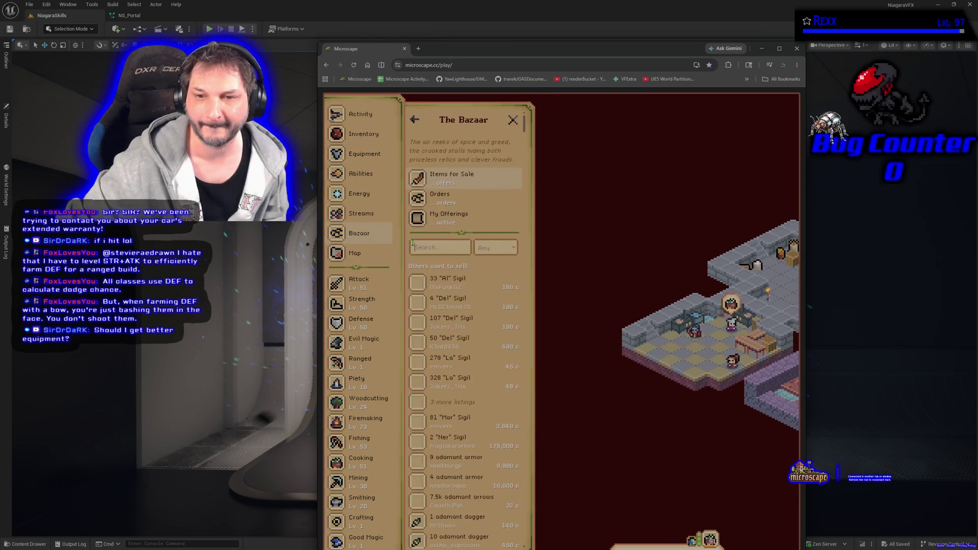
type("iron scimitar")
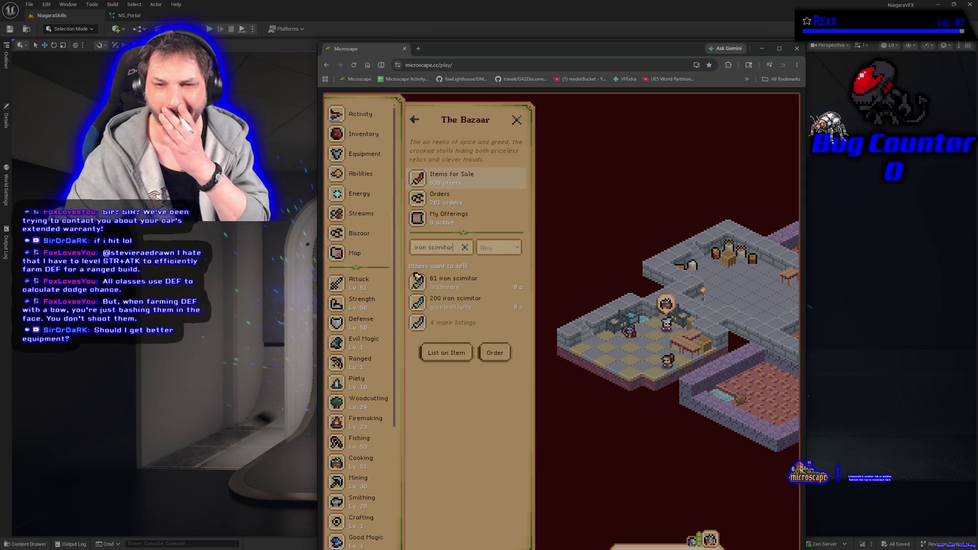
left_click(430, 279)
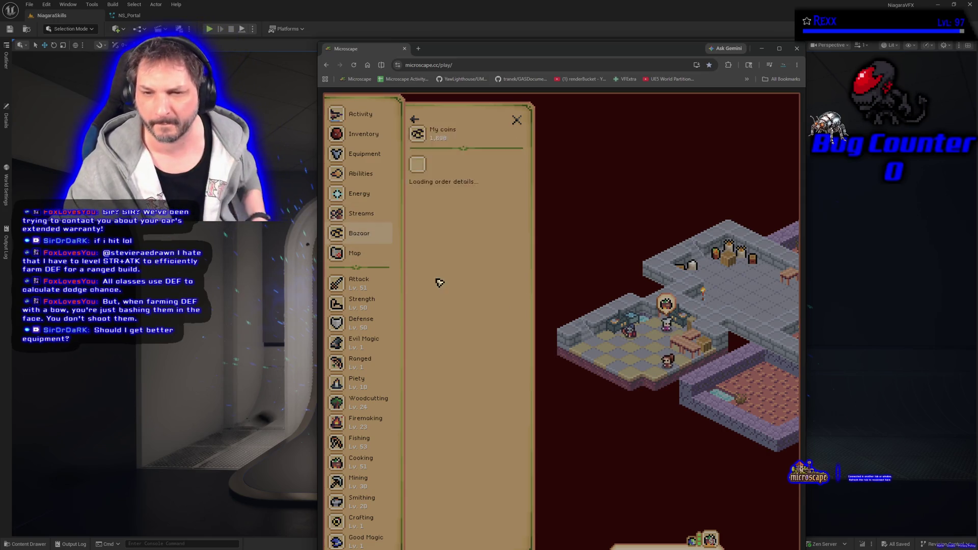
left_click(442, 179)
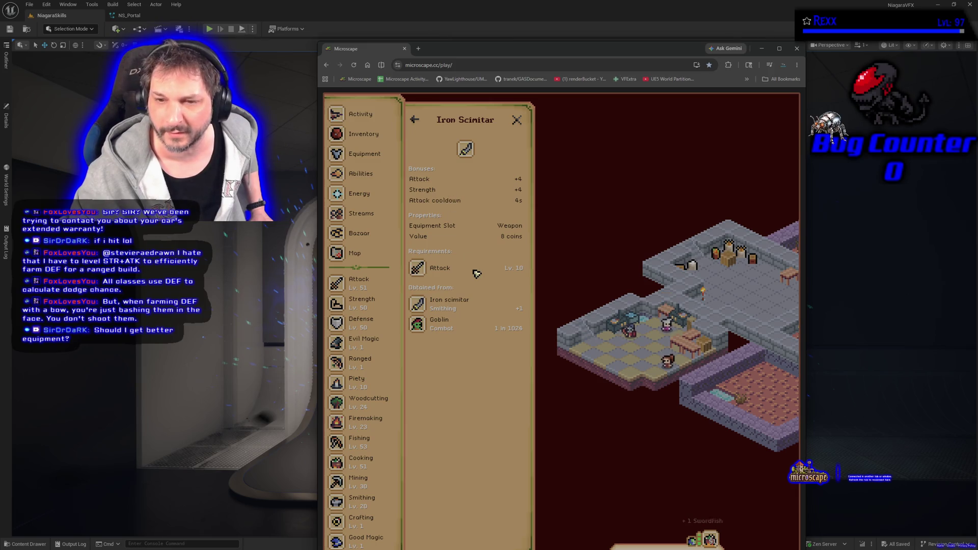
left_click(419, 122)
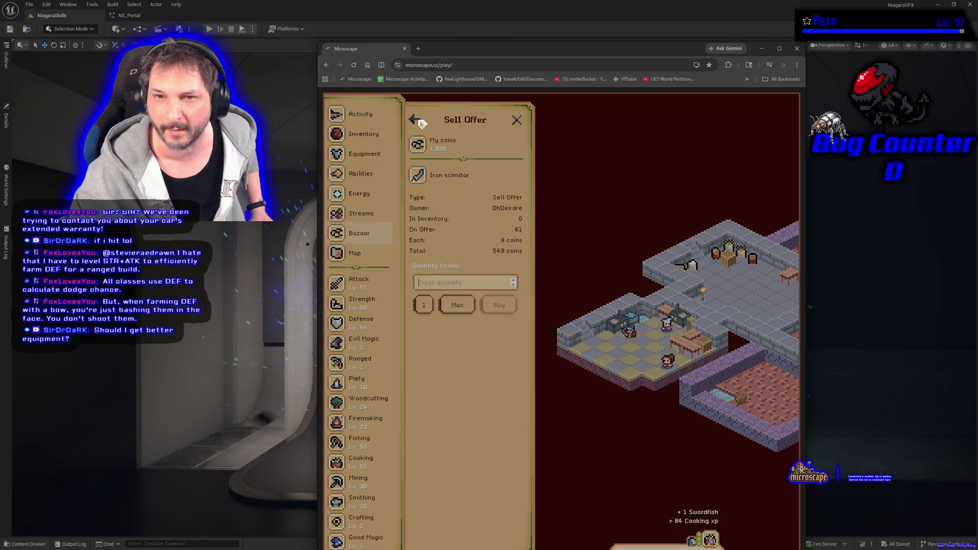
left_click(445, 278)
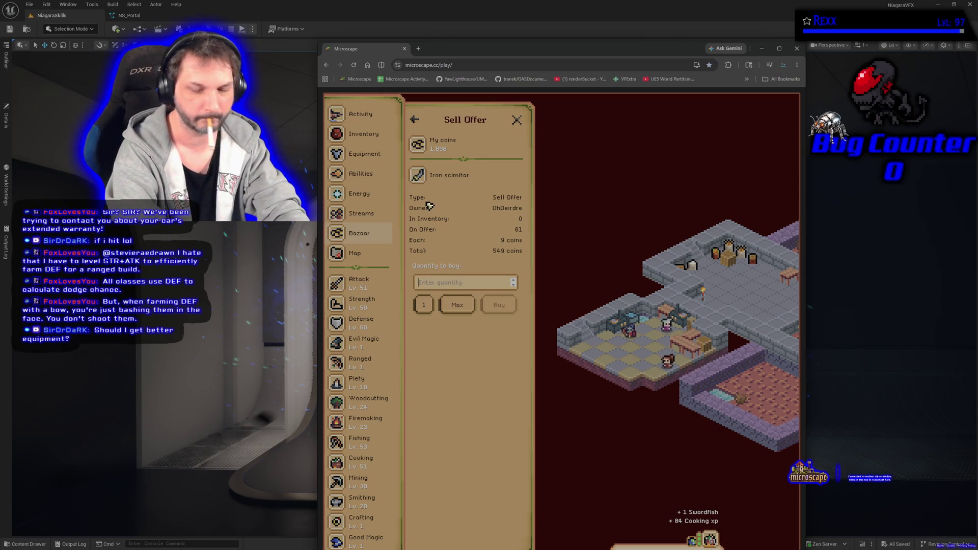
left_click(415, 121)
Step: Change the search to mithril scimitar and check the 61-item offer's details (Attack +7, Strength +7, level 30)
double_click(420, 248)
type("mithril scimita")
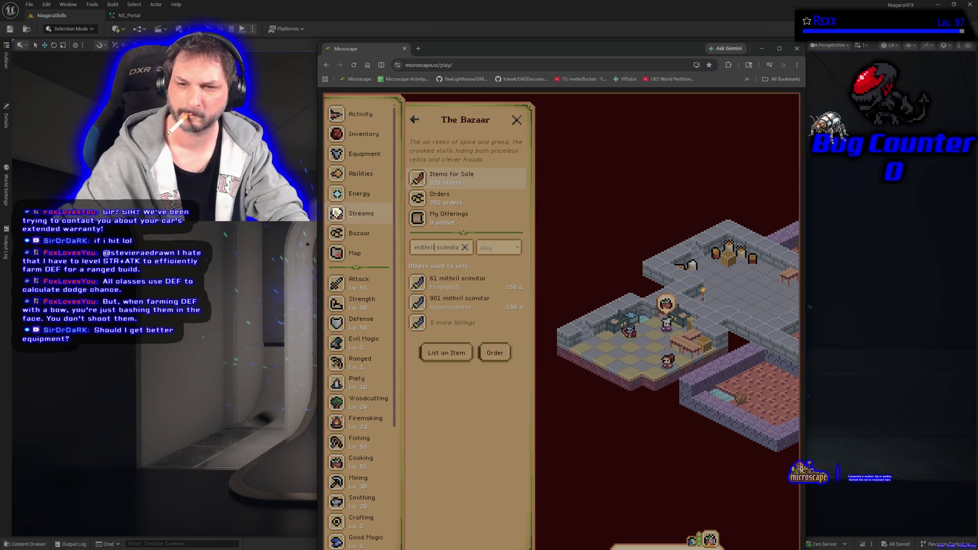
left_click(453, 283)
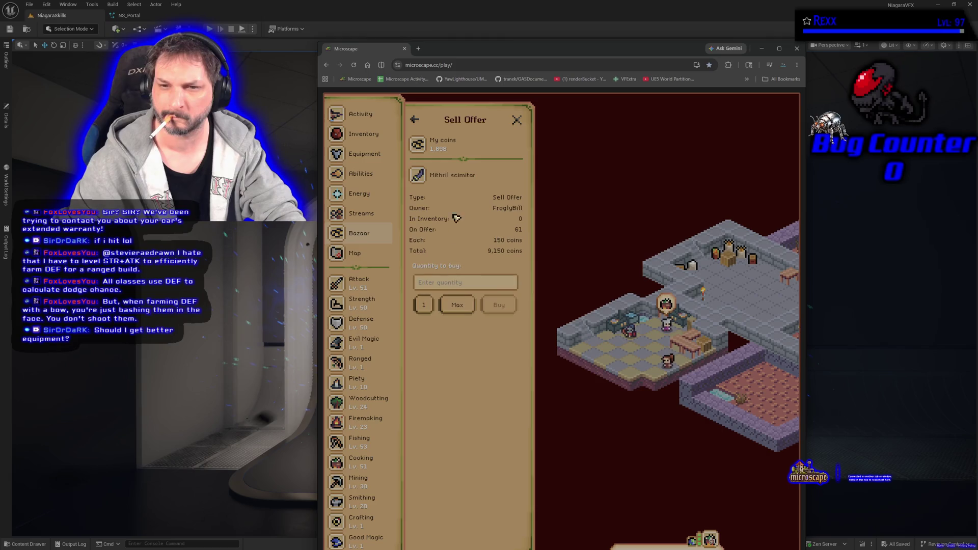
left_click(456, 176)
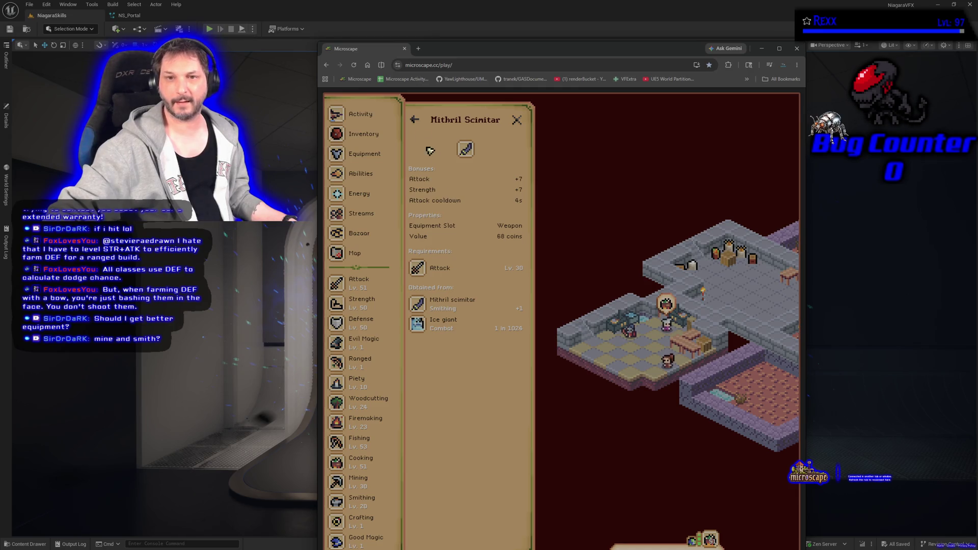
left_click(415, 120)
Step: Open the inventory with its search filter cleared so all items show
left_click(376, 136)
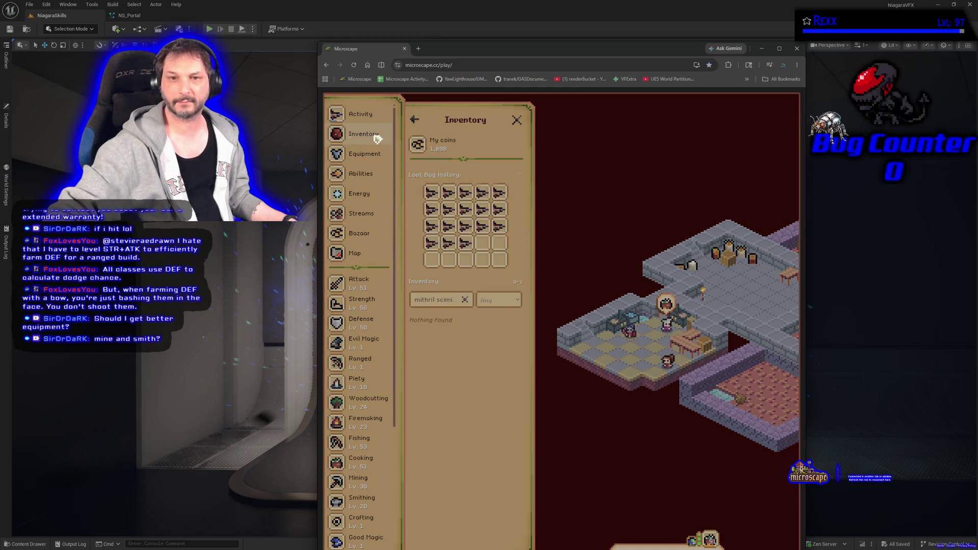
left_click(465, 300)
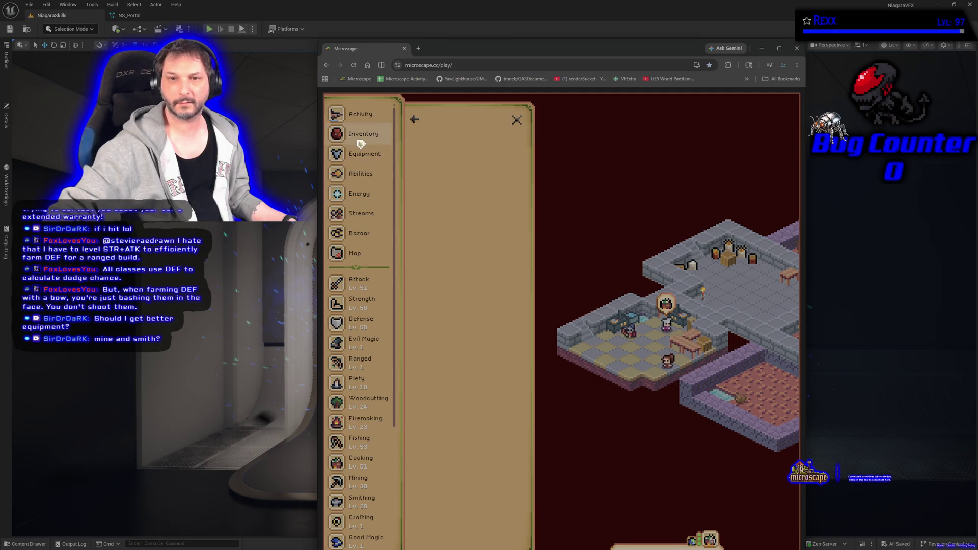
left_click(362, 137)
left_click(364, 141)
Step: Scroll through the full inventory, then view equipment bonuses (Attack +2, Strength +2, Defense +7)
scroll(476, 328, "down", 5)
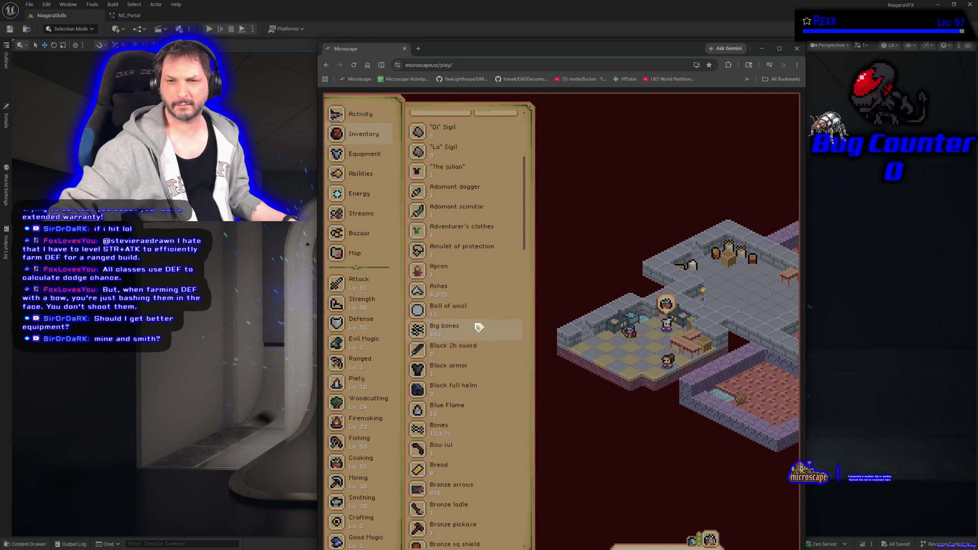
scroll(479, 326, "down", 9)
scroll(478, 325, "down", 8)
scroll(478, 324, "down", 10)
scroll(431, 417, "up", 10)
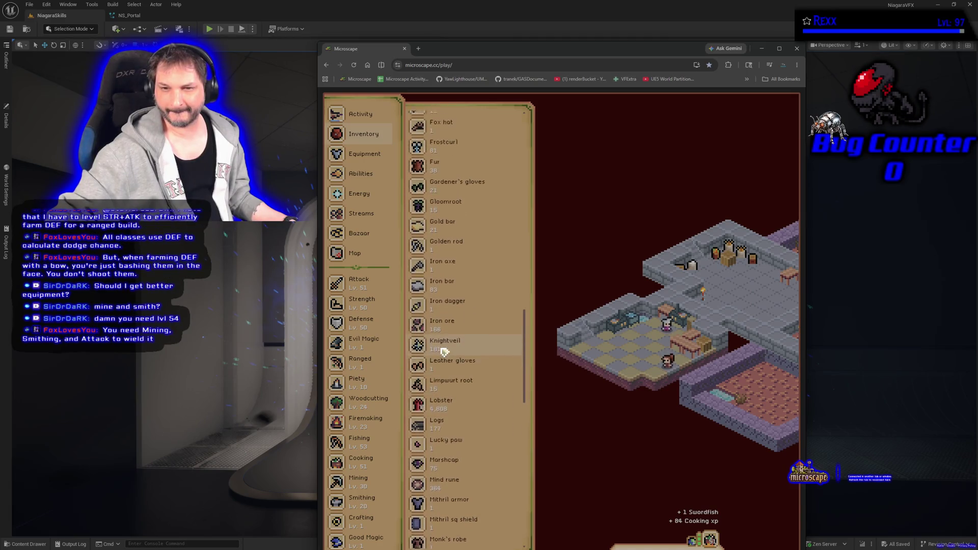
scroll(444, 351, "up", 5)
scroll(443, 349, "up", 7)
scroll(444, 349, "up", 5)
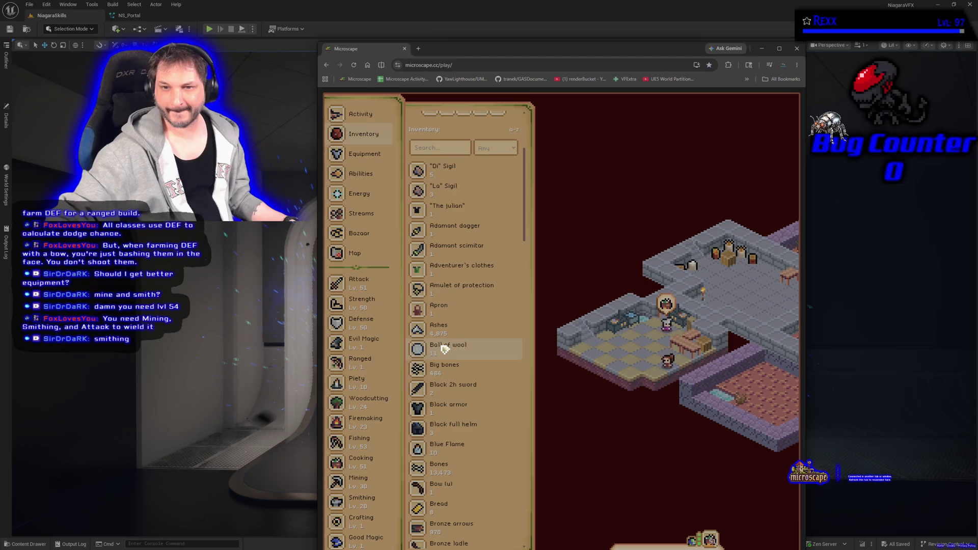
left_click(357, 155)
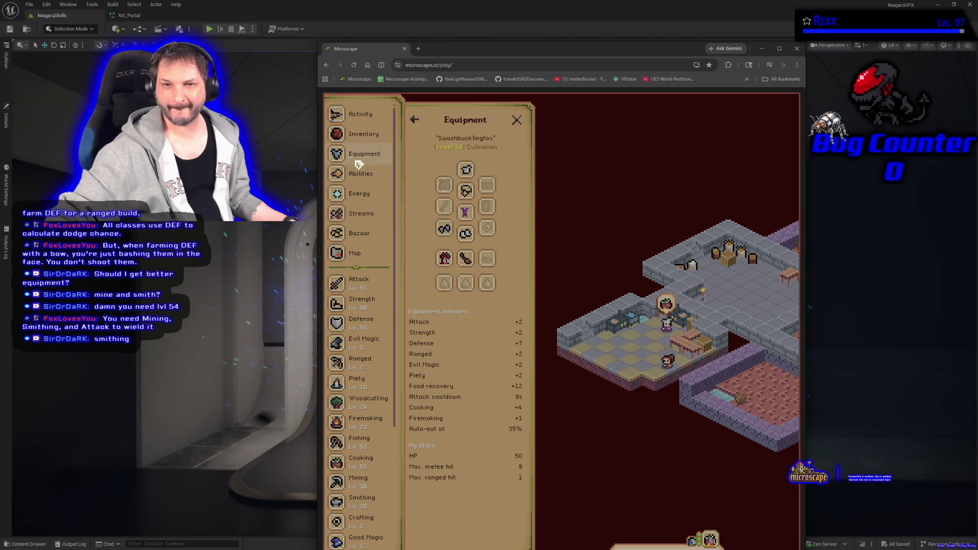
Step: Check the equippable weapons, then search the Bazaar for 'mithril scimitar'
left_click(445, 210)
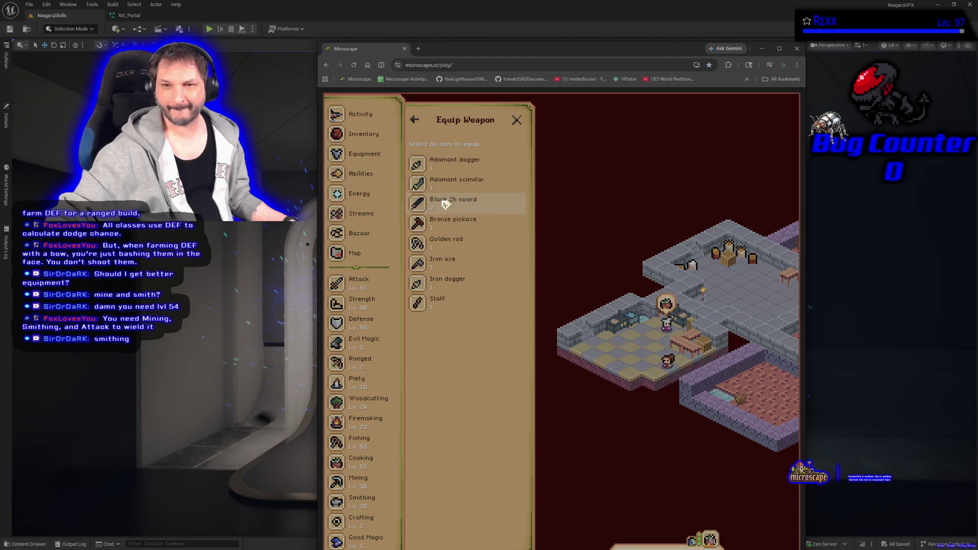
left_click(416, 121)
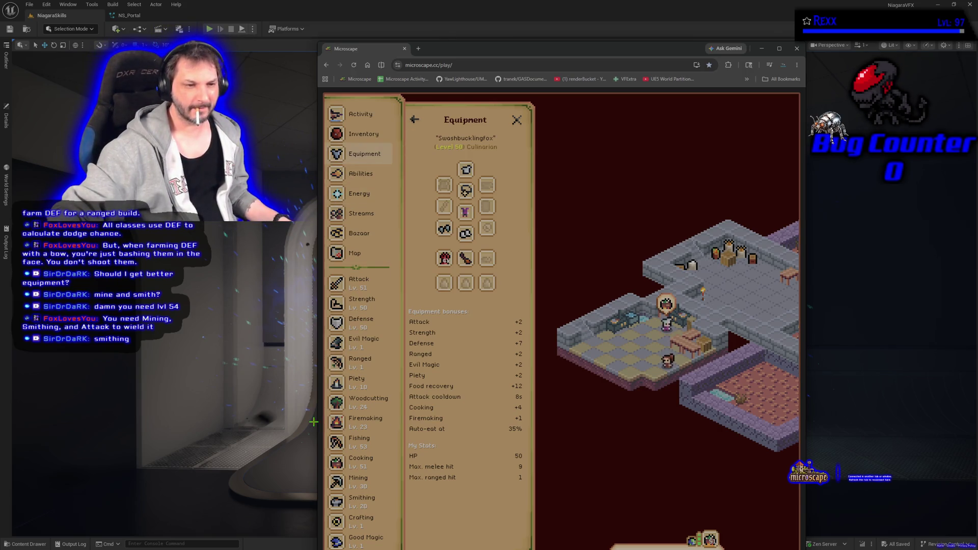
left_click(371, 158)
left_click(371, 157)
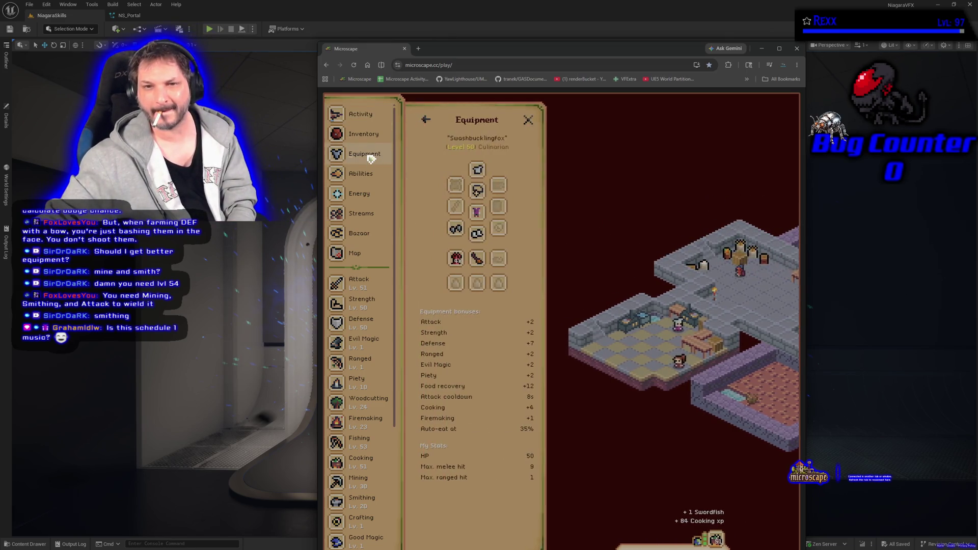
left_click(361, 234)
type("mithr")
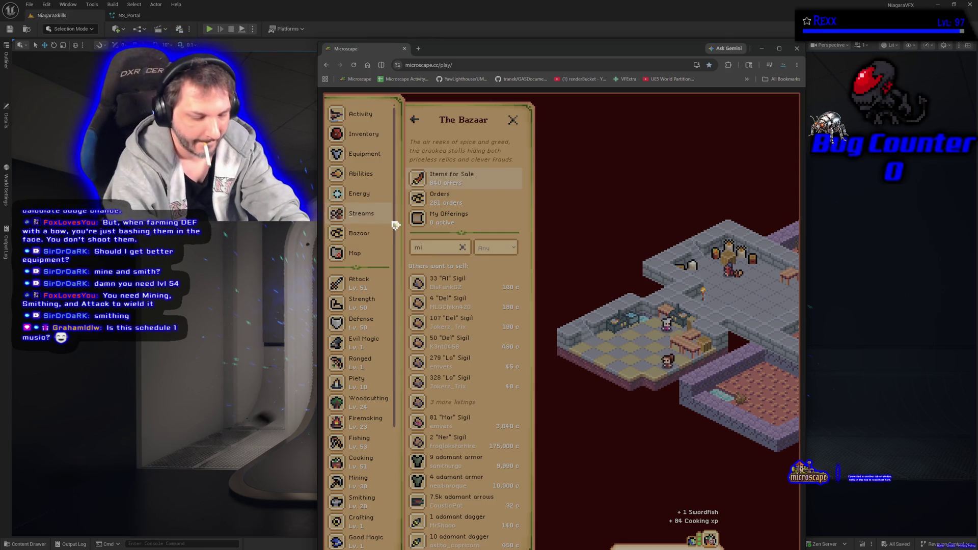
type("il scimitar")
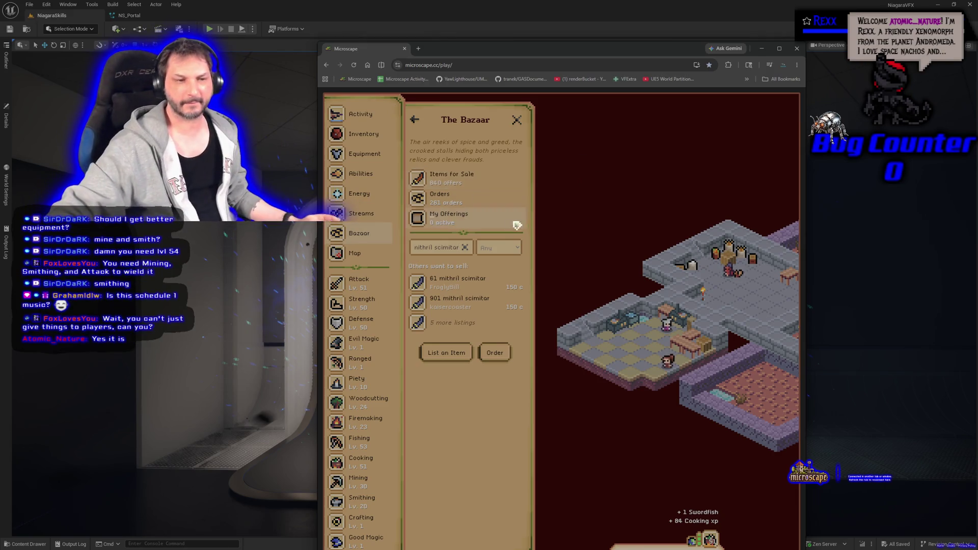
Step: Review the Mithril Scimitar details, then start buying 1 from the 150-coin sell offer
left_click(452, 287)
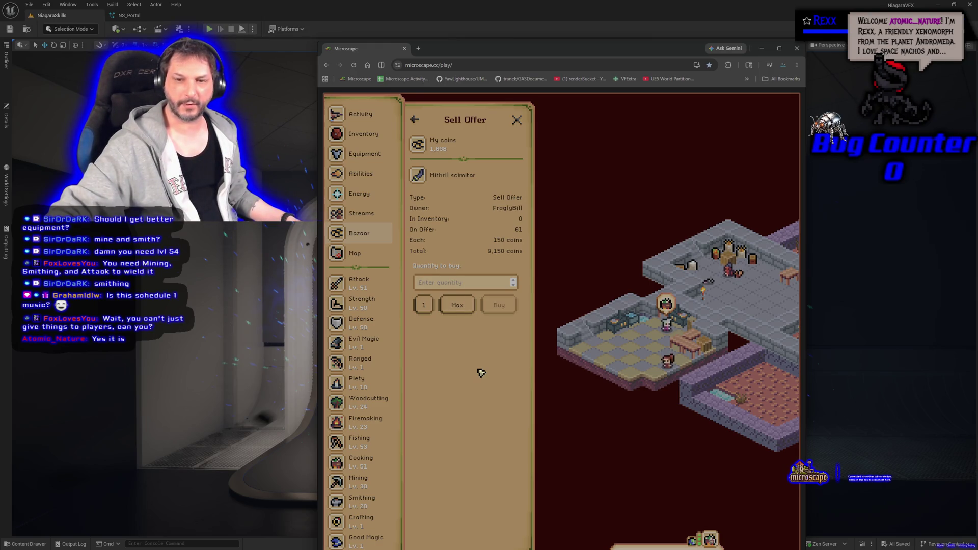
left_click(463, 181)
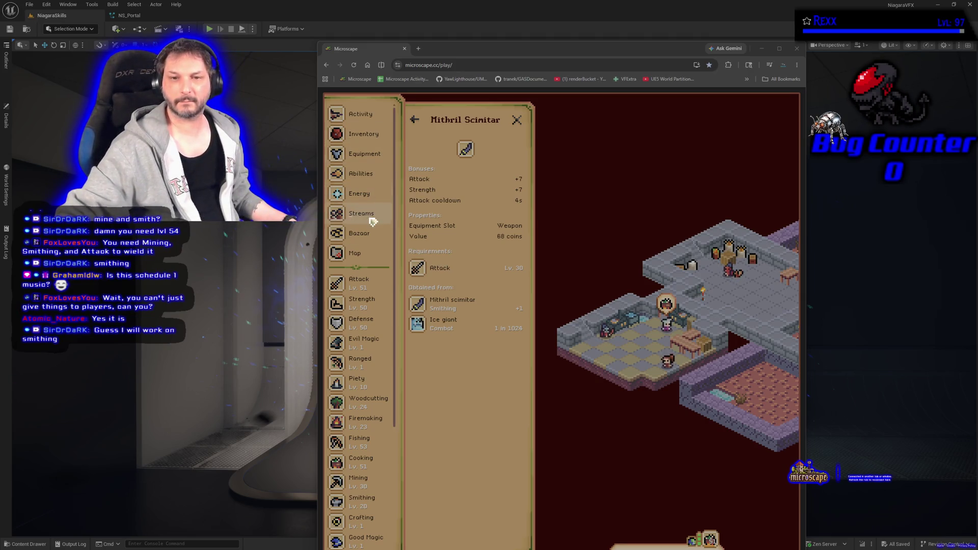
left_click(367, 234)
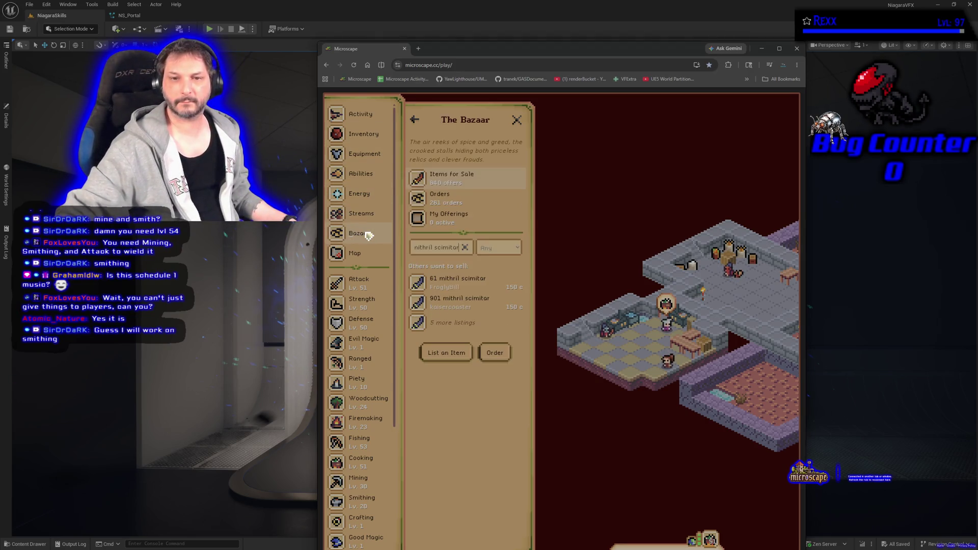
left_click(473, 293)
left_click(426, 306)
left_click(498, 306)
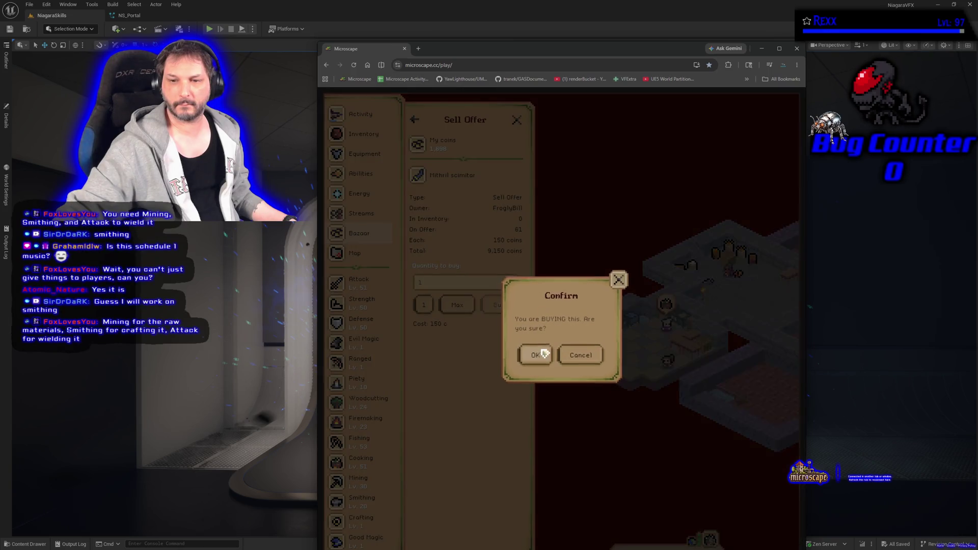
Step: Confirm buying one mithril scimitar for 150 coins and reopen the Bazaar showing 60 left
left_click(543, 354)
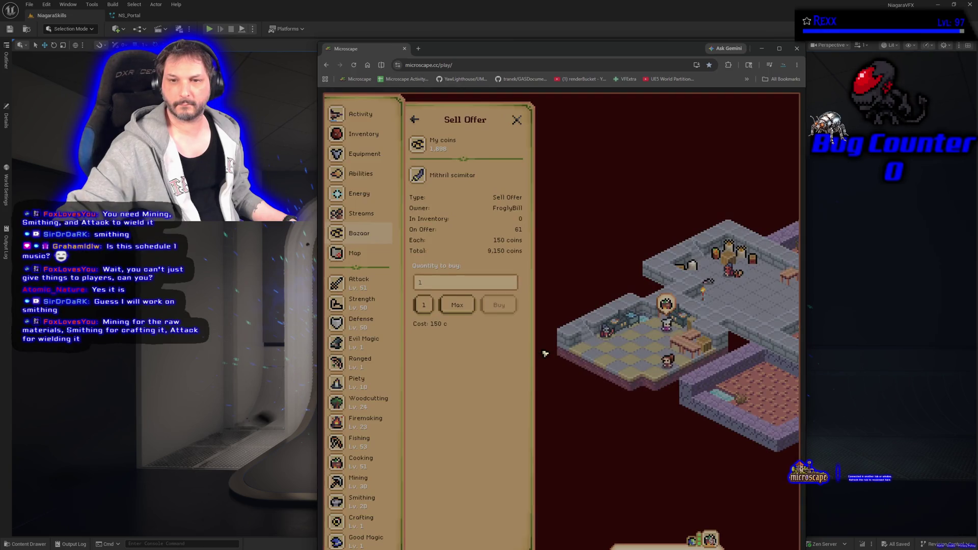
left_click(518, 123)
left_click(361, 242)
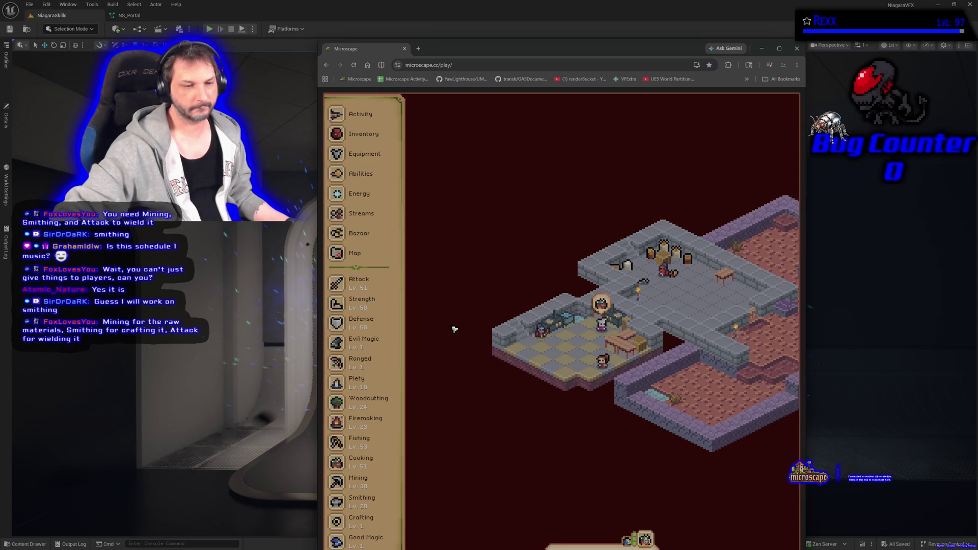
left_click(350, 233)
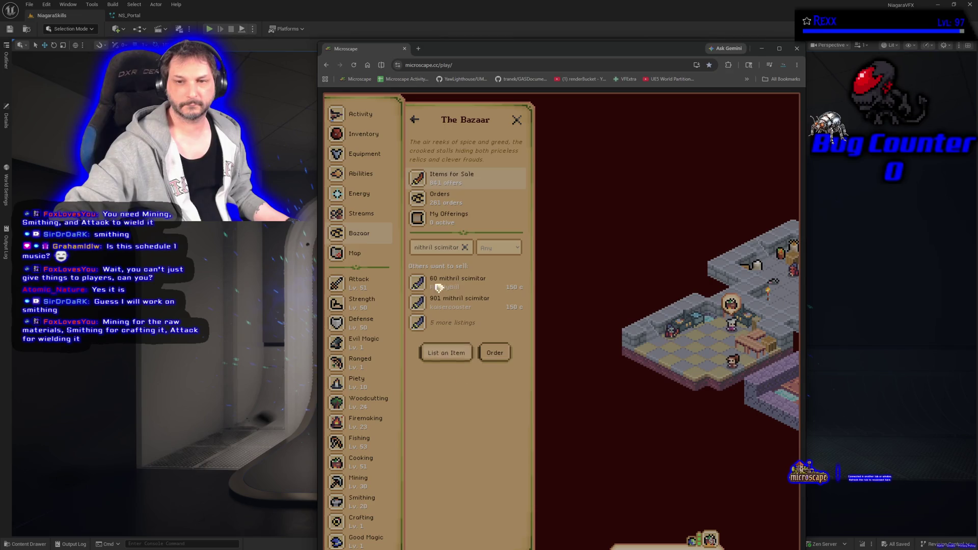
Step: Clear the search and browse the buy orders, own offerings and new buy order form
left_click(465, 247)
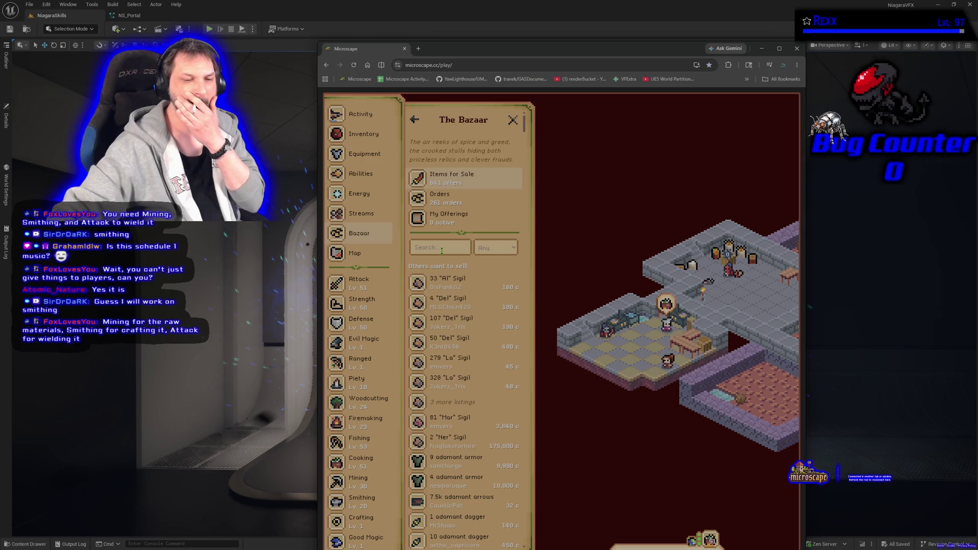
left_click(454, 205)
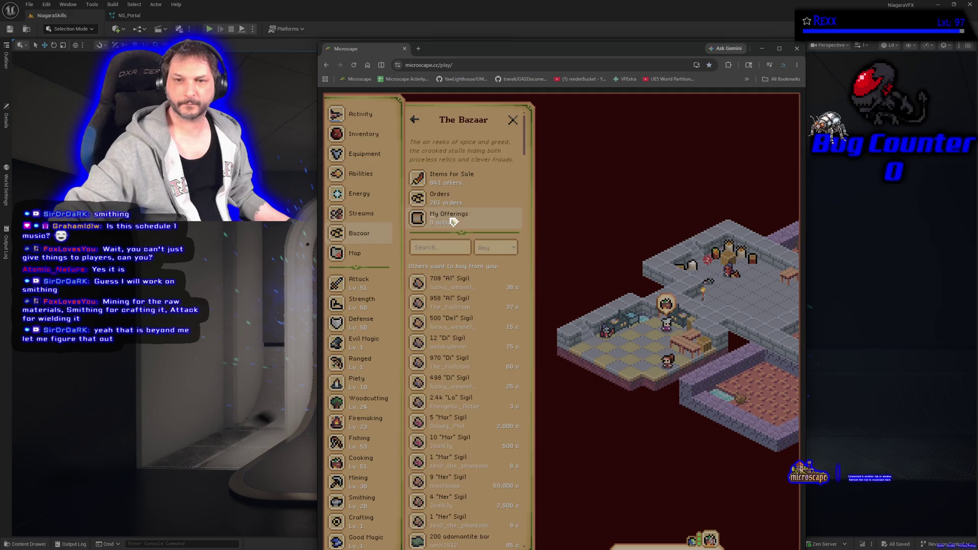
left_click(453, 222)
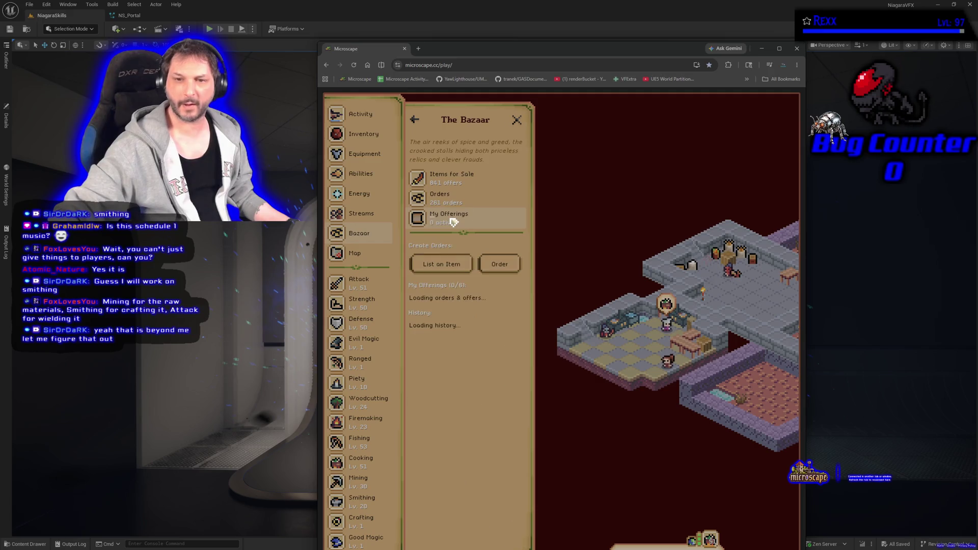
left_click(502, 270)
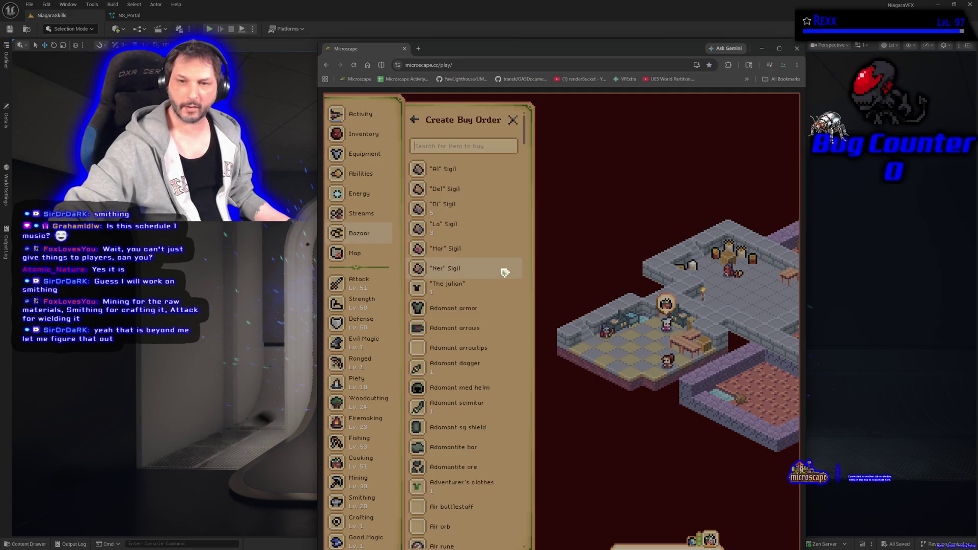
left_click(420, 122)
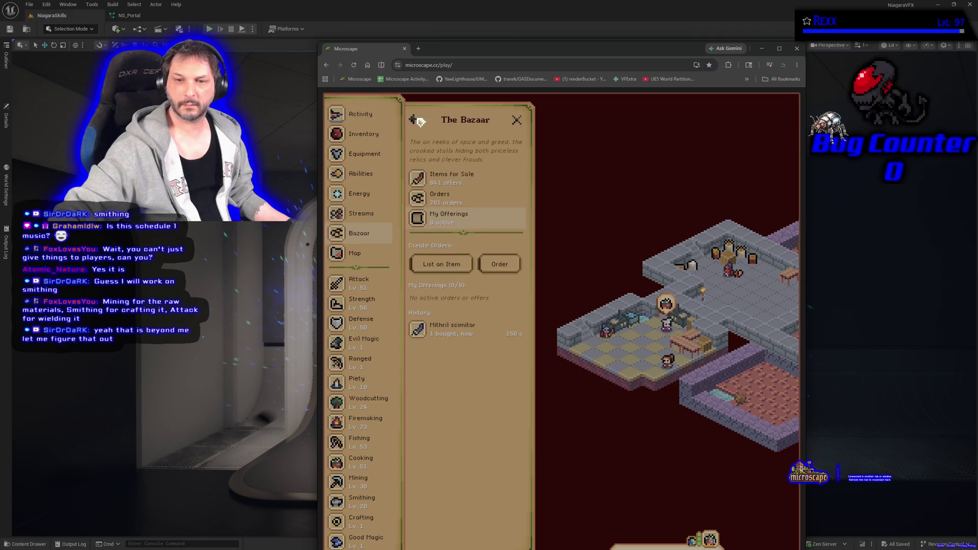
left_click(510, 271)
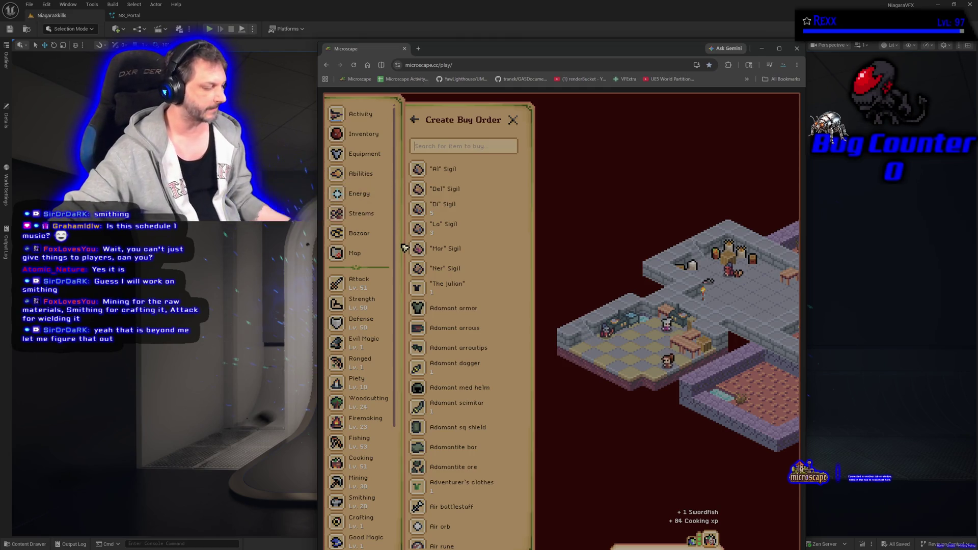
left_click(417, 122)
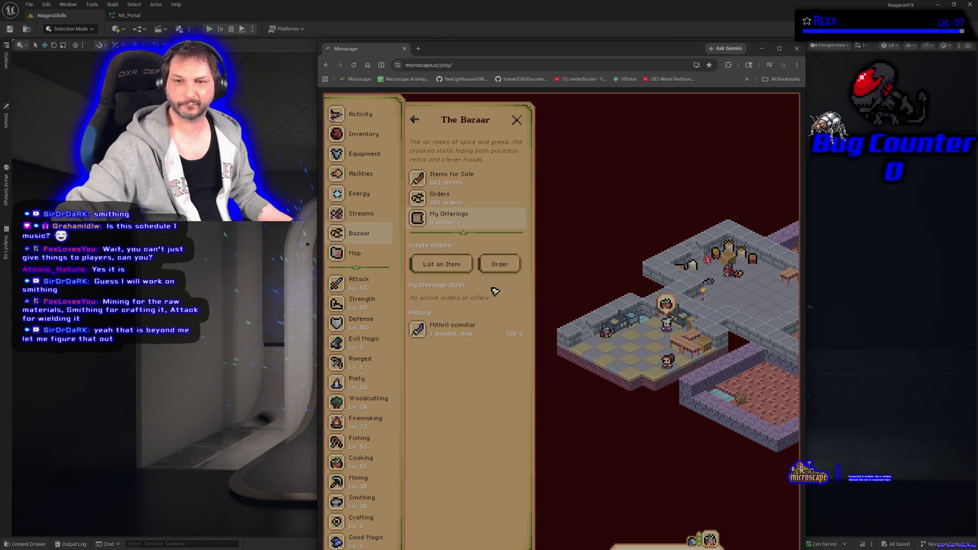
Step: Sell one mithril scimitar into a player's 1-coin buy order, then close the Bazaar and game window
left_click(416, 130)
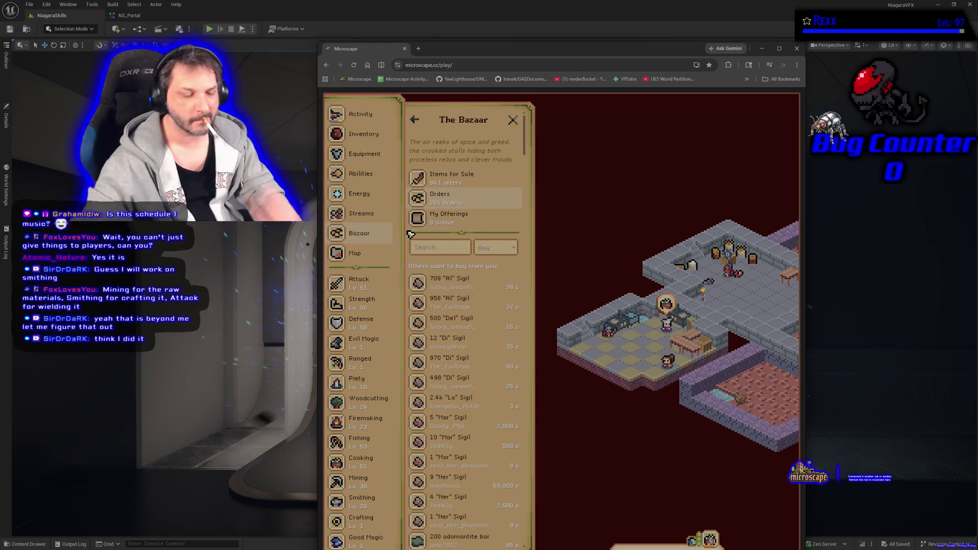
type("sirdrdark")
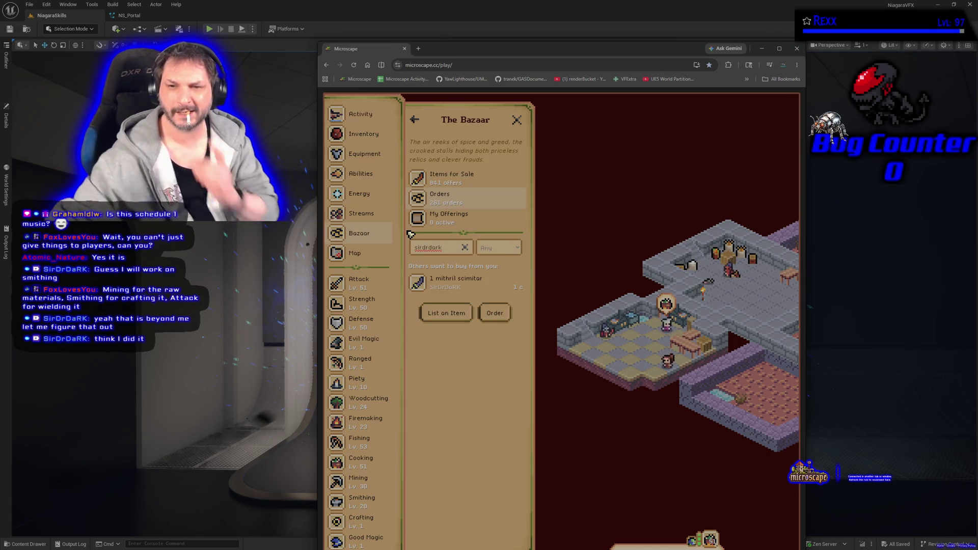
left_click(448, 288)
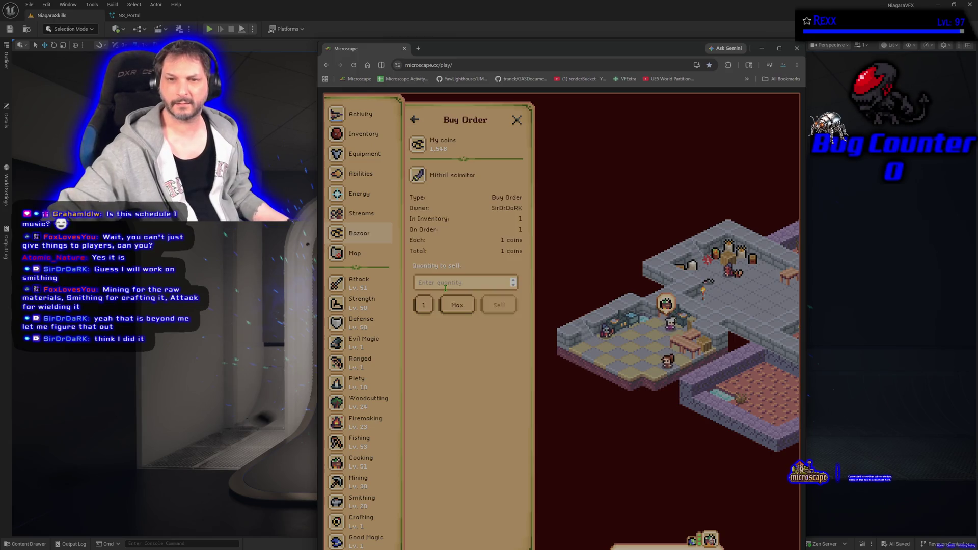
left_click(425, 304)
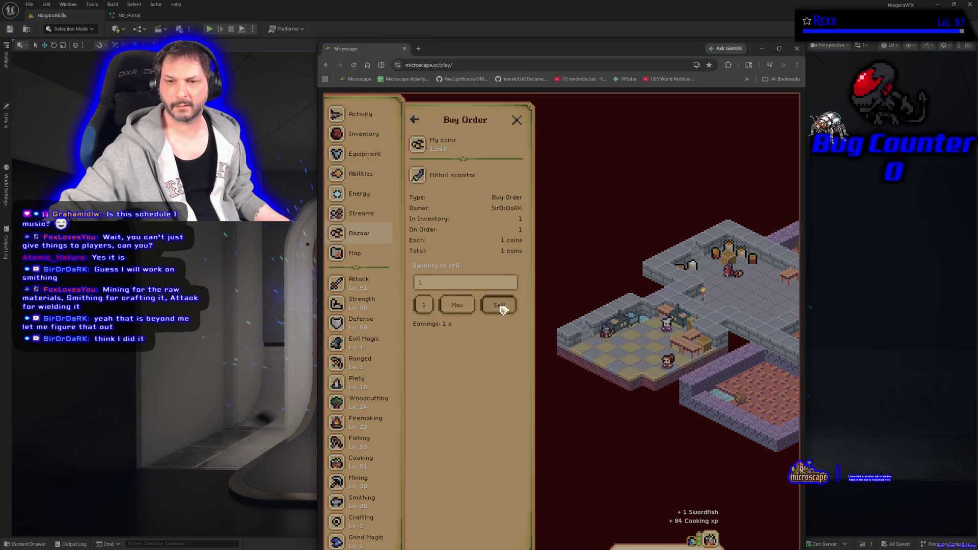
left_click(501, 305)
left_click(533, 355)
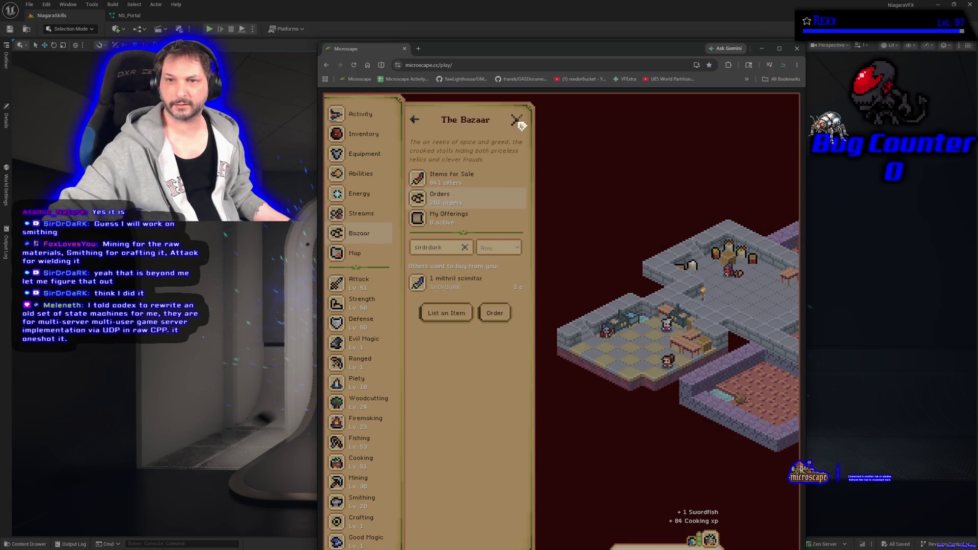
left_click(516, 121)
left_click(405, 49)
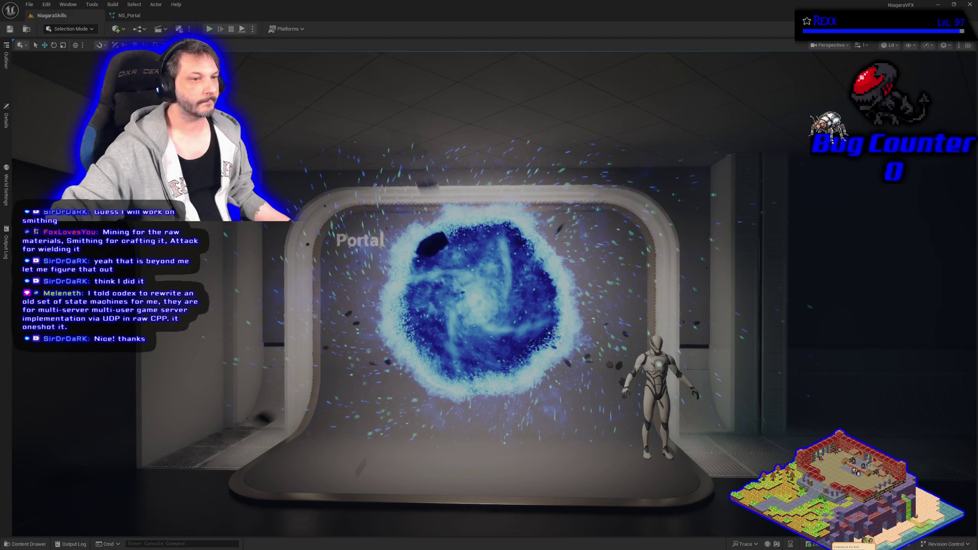
Step: Bring up a blank new browser window over the Unreal portal scene
key("alt+Tab")
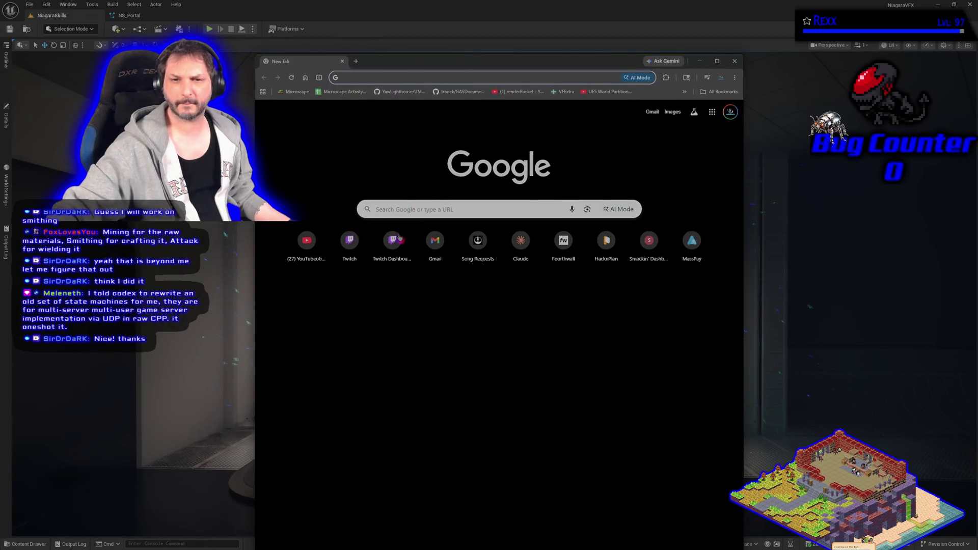
Step: Load Microscape from its bookmark, browse Streams, open Settings and choose Popup Mode
left_click(300, 92)
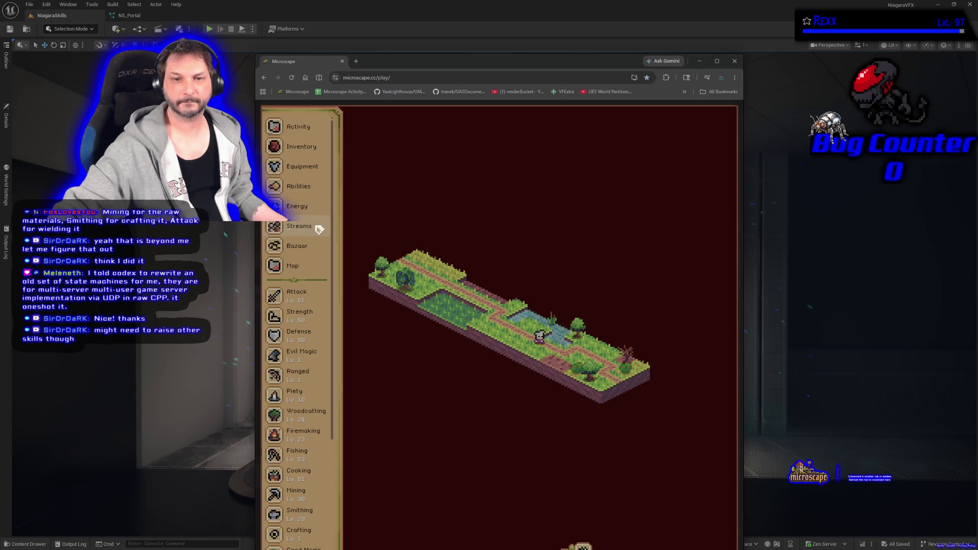
left_click(329, 227)
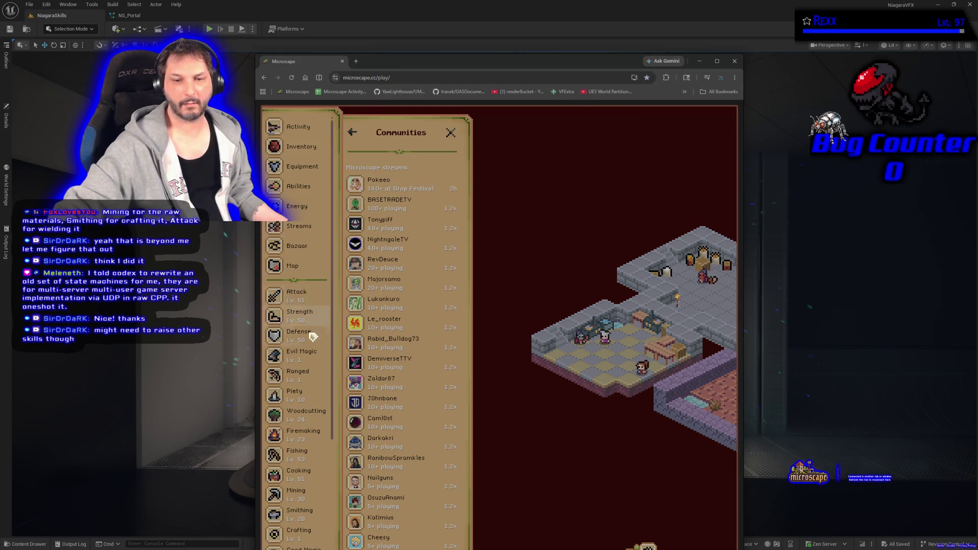
scroll(313, 332, "down", 3)
left_click(318, 545)
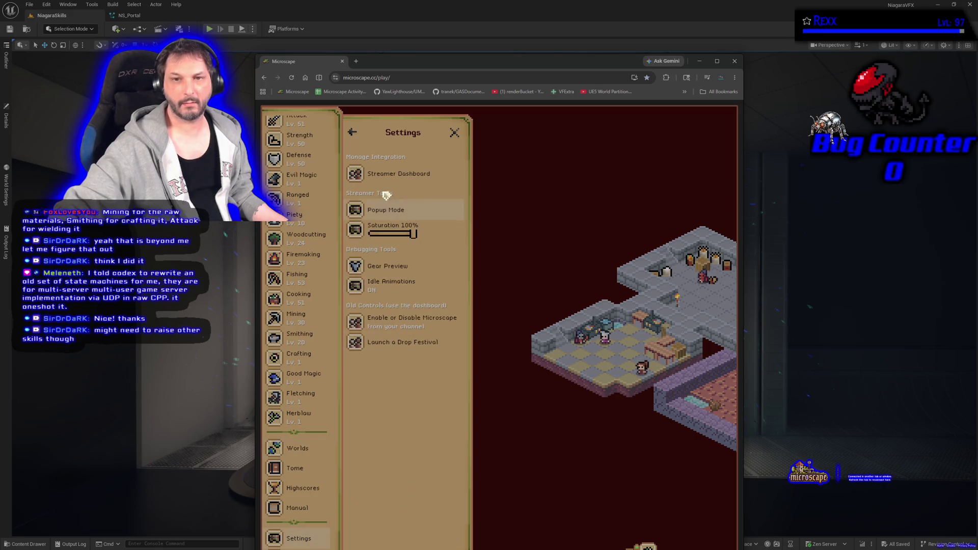
left_click(384, 175)
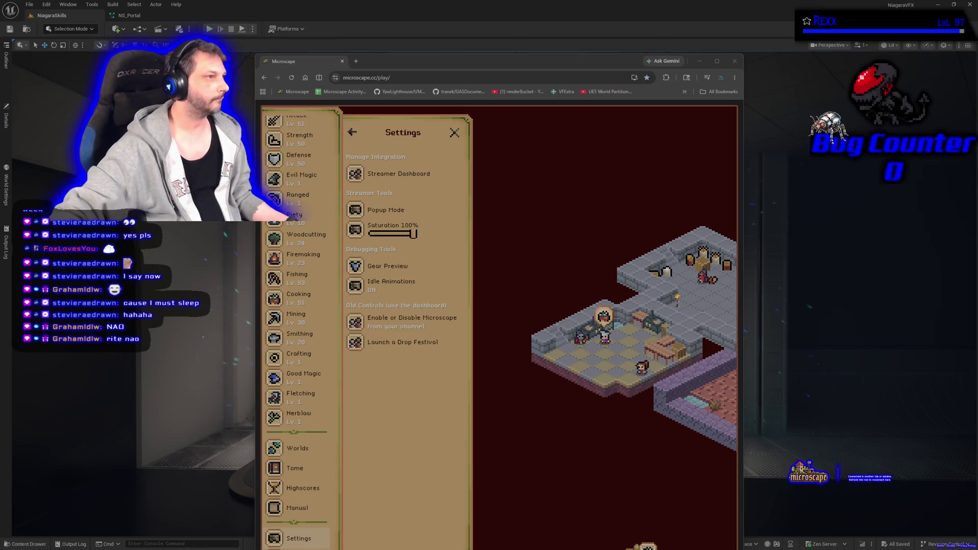
Step: Refocus the Microscape game window, then close that browser window to reveal the editor
left_click(682, 288)
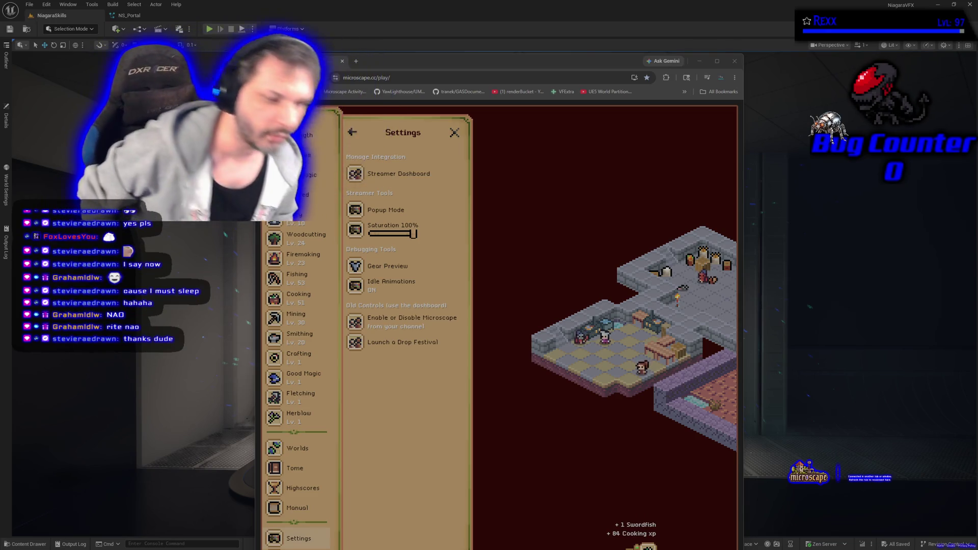
left_click(343, 61)
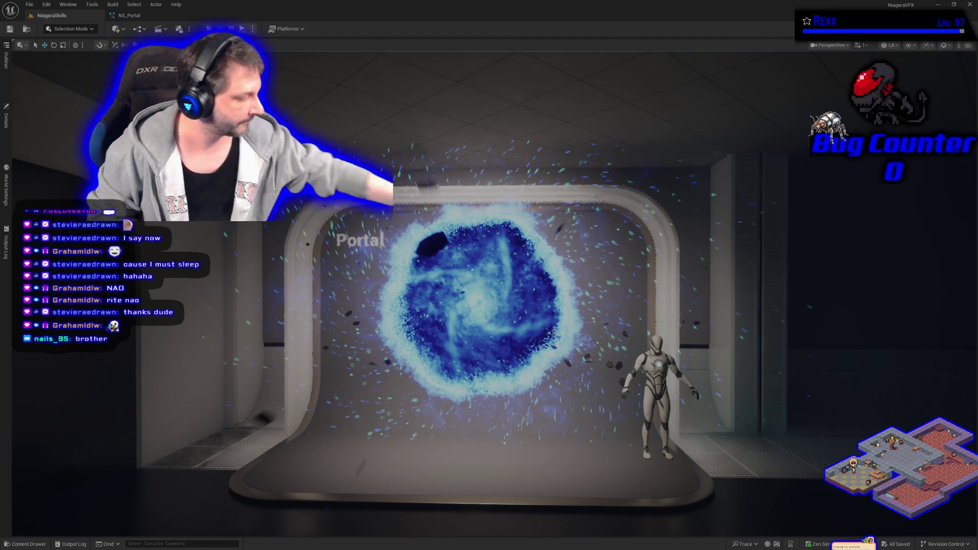
Step: Fly the camera forward and swing it around toward the Portal doorway's blue vortex
left_click_drag(369, 450, 392, 431)
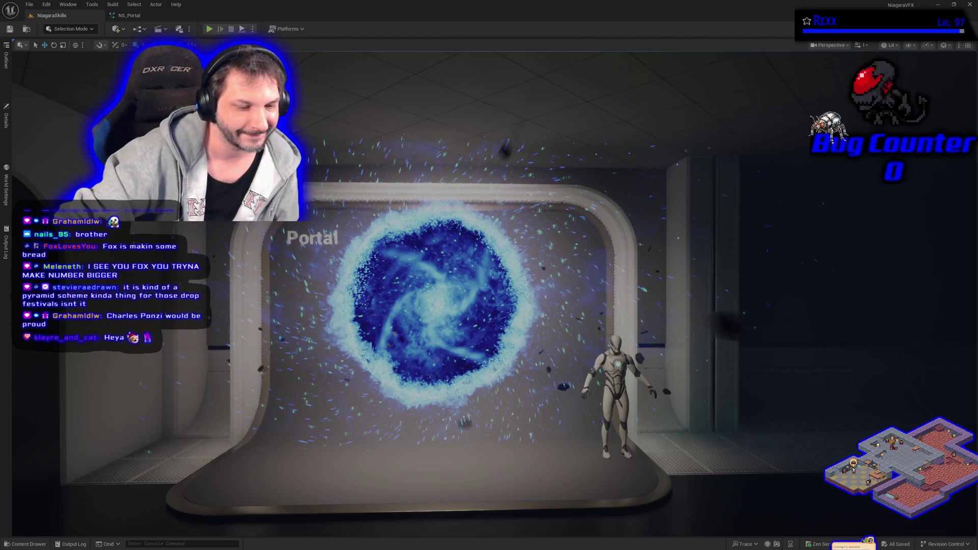
mouse_move(285, 339)
left_mouse_down()
mouse_move(357, 341)
mouse_move(261, 341)
left_mouse_up()
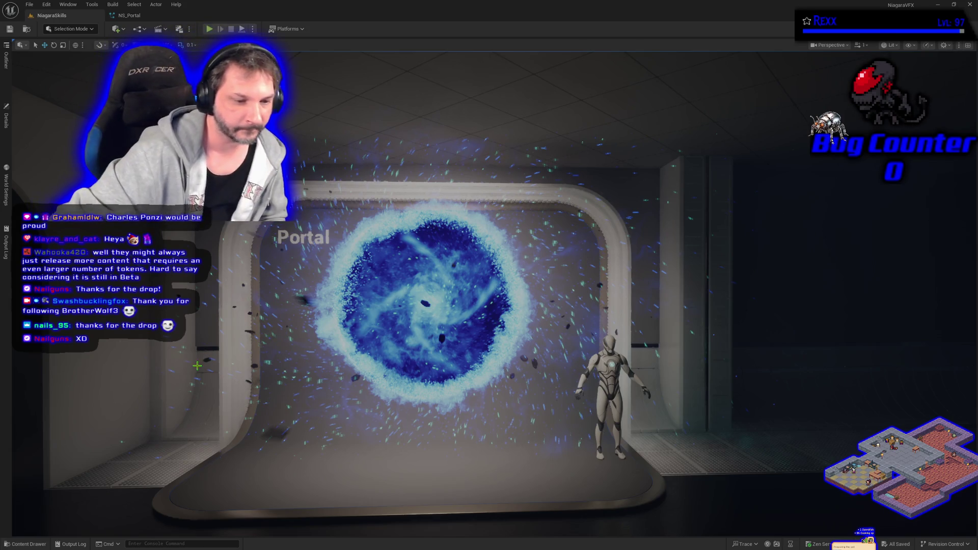
mouse_move(269, 332)
left_mouse_down()
mouse_move(316, 332)
mouse_move(300, 332)
left_mouse_up()
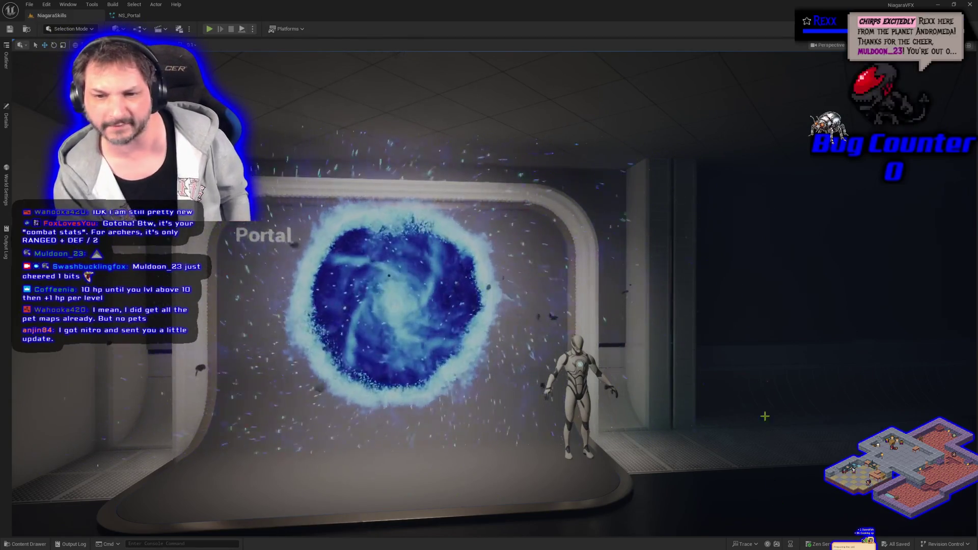
left_click_drag(245, 367, 513, 407)
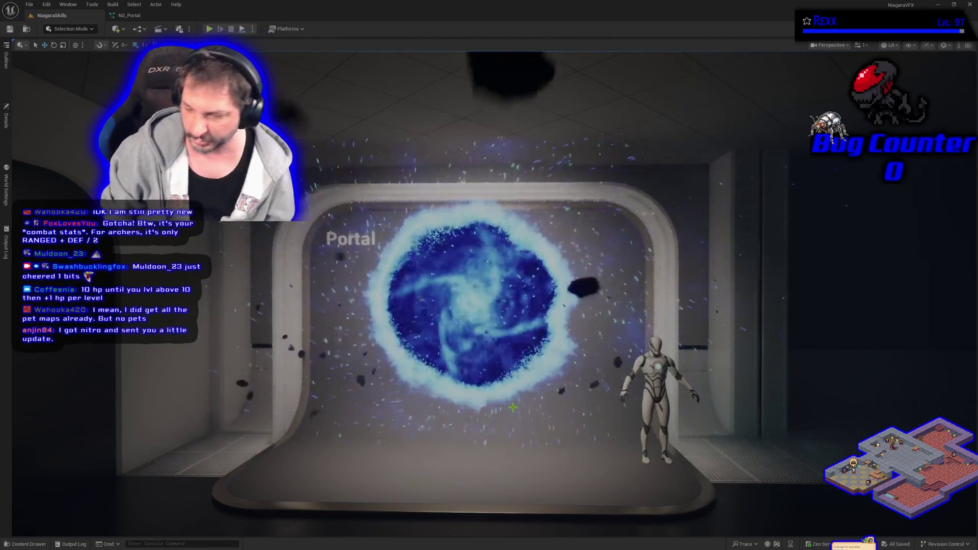
key("alt+s")
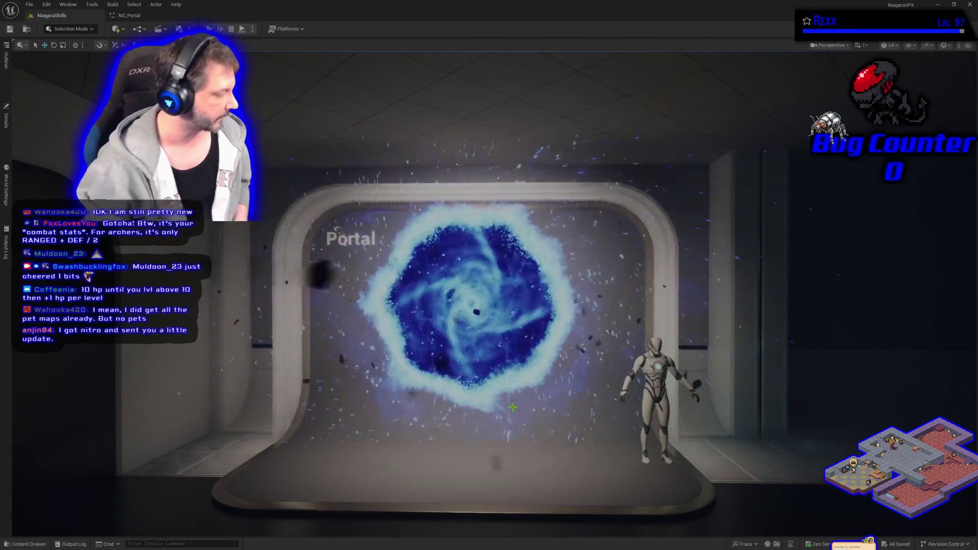
key("Escape")
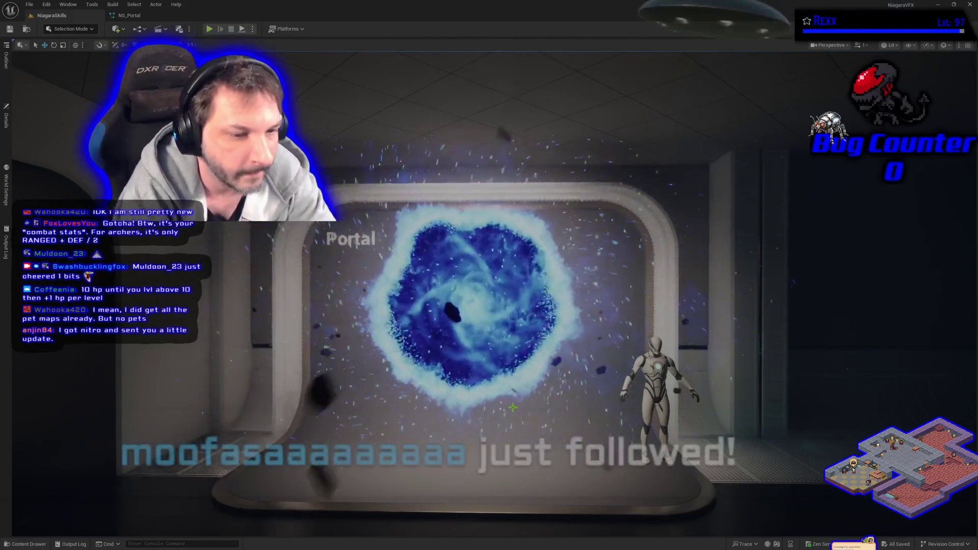
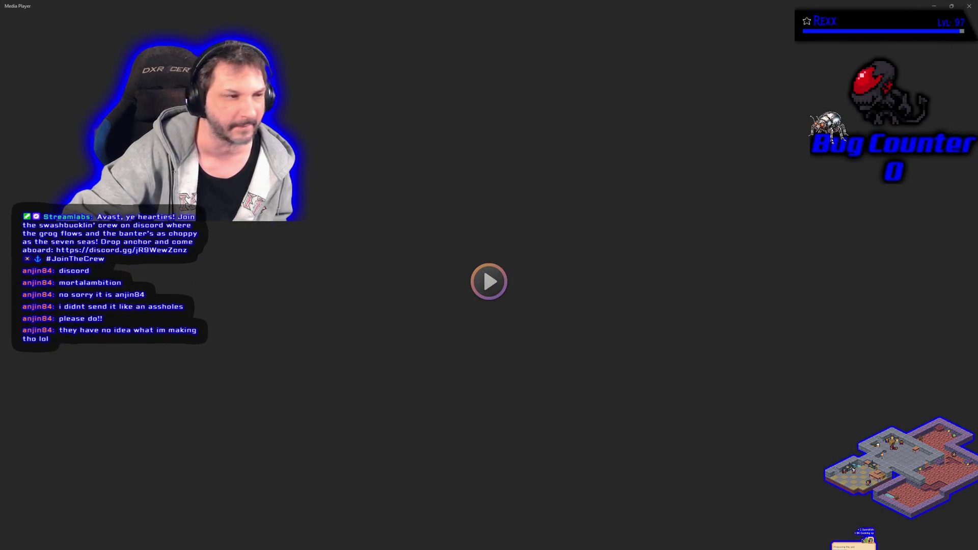
Step: Play the shared video briefly, pausing and resuming it, then close the player
key("space")
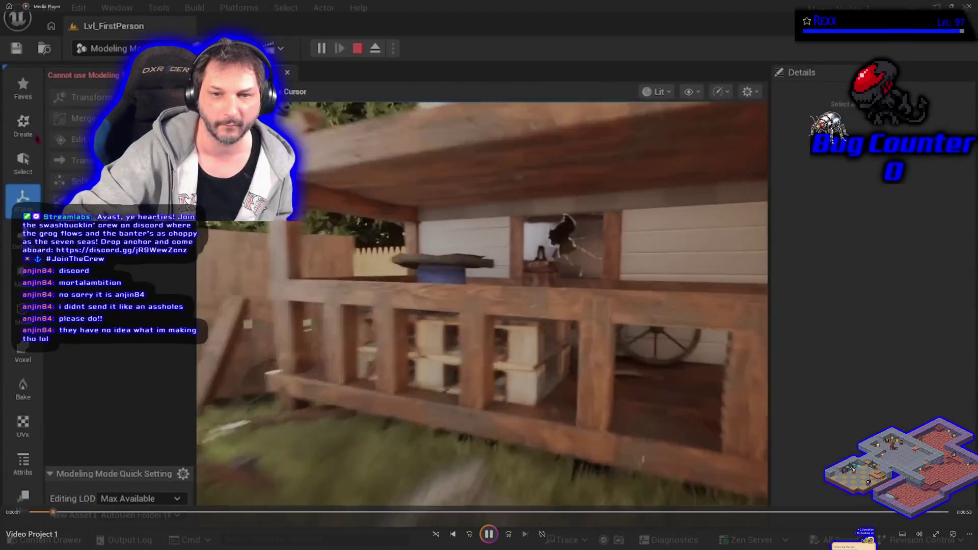
key("space")
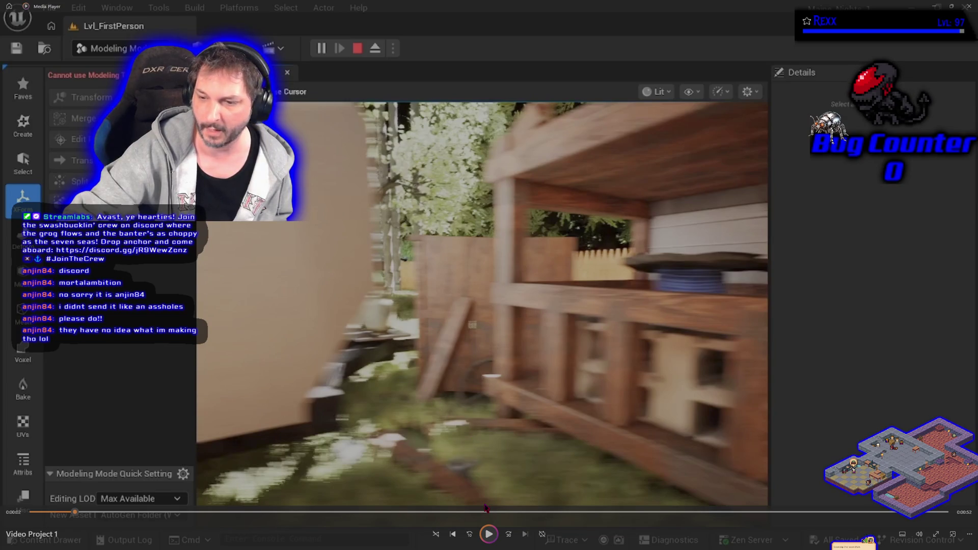
key("space")
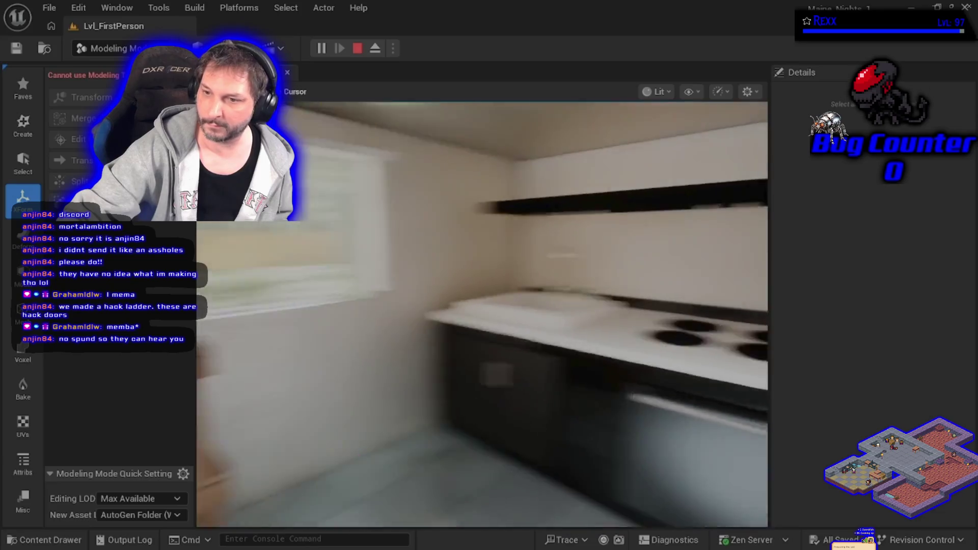
mouse_move(360, 455)
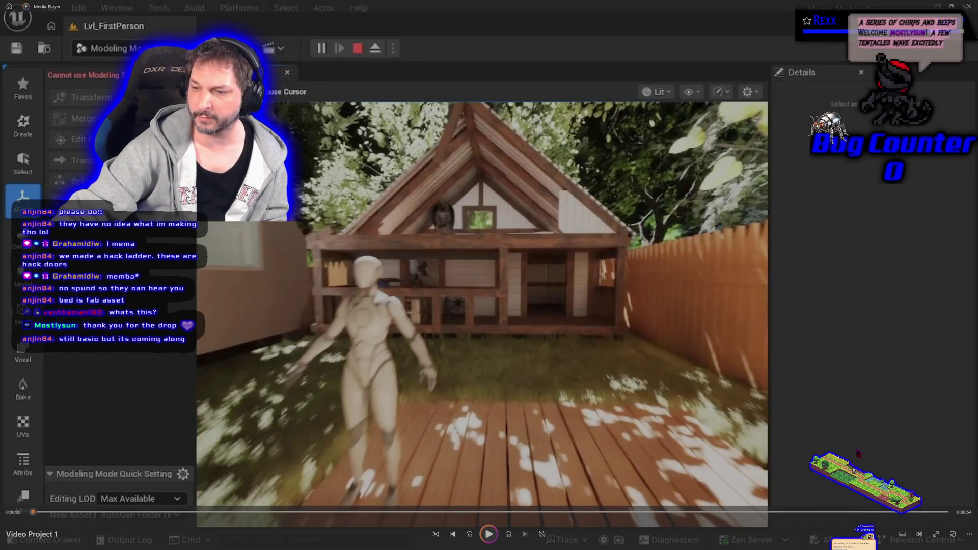
left_click(969, 6)
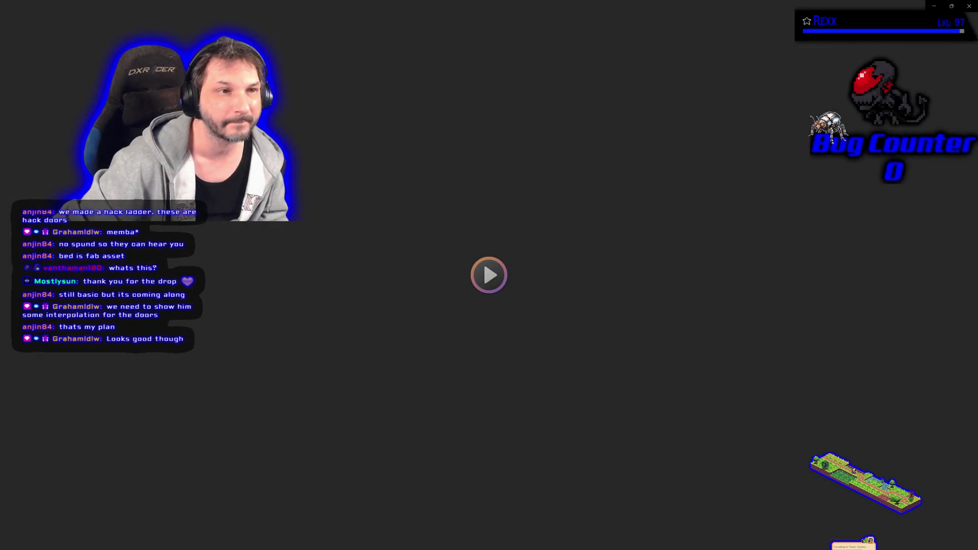
Step: Play the video again, pause it at 0:15, and close Media Player
key("space")
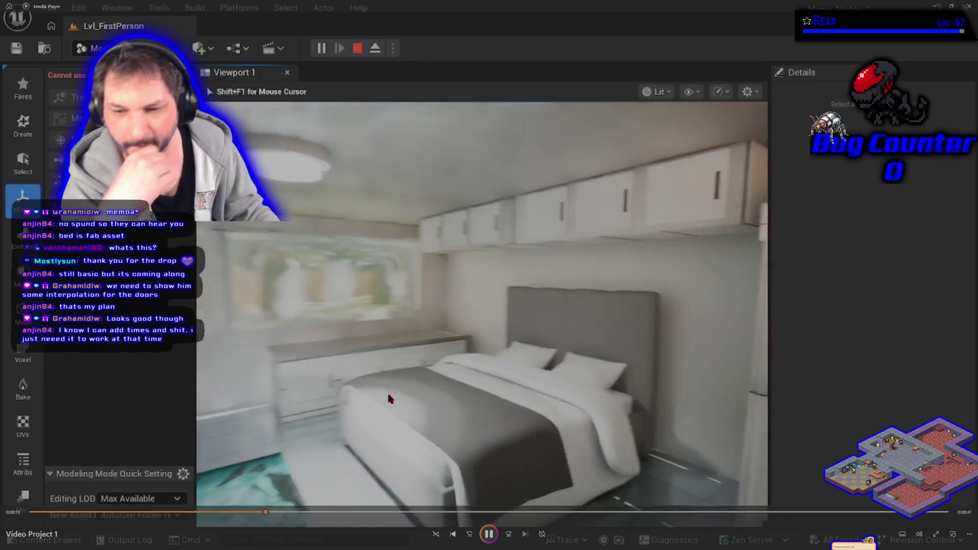
key("space")
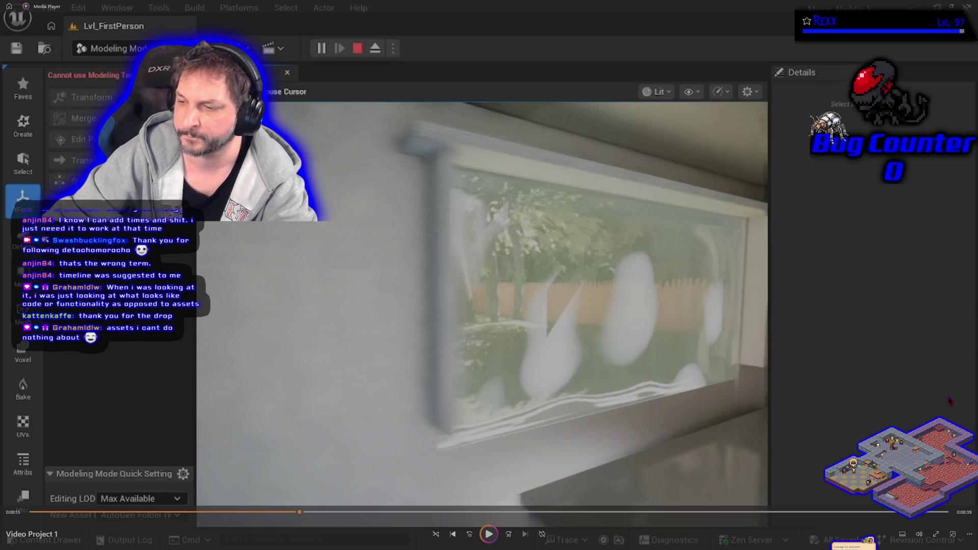
left_click(968, 7)
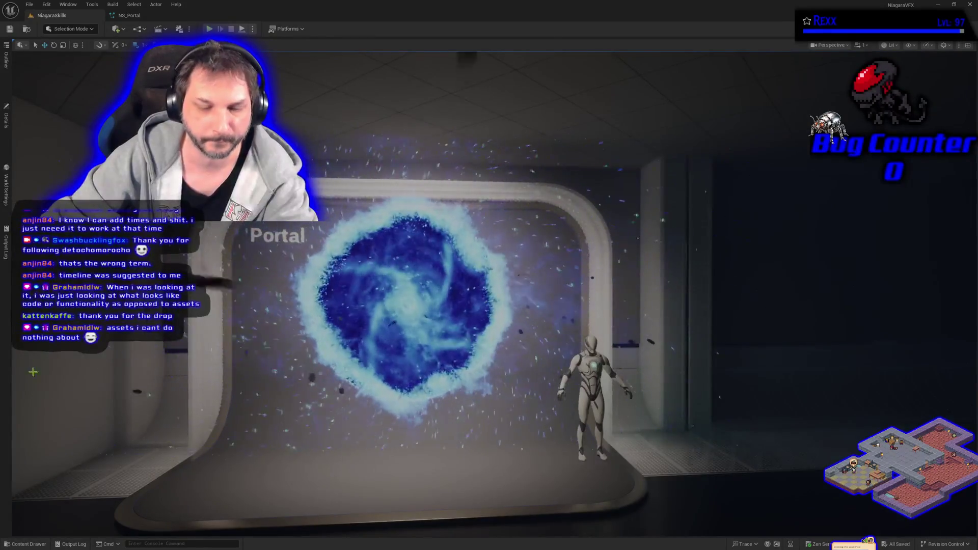
Step: Open the Content Drawer on the Concrete_Rubble_rhlxZ StaticMeshes folder with its 10 rubble meshes
left_click(20, 544)
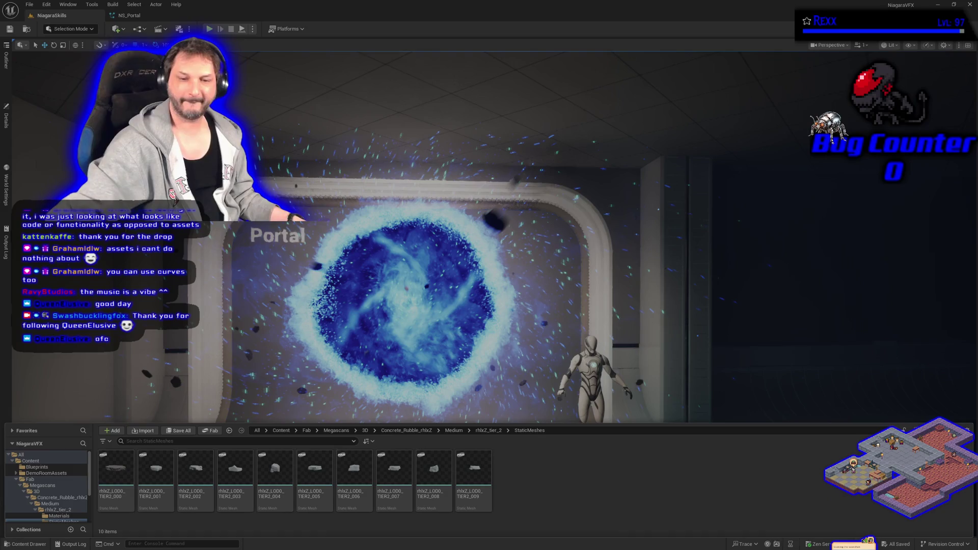
Step: Hide the Content Drawer with Ctrl+Space and pull the camera back to re-frame the portal
key("ctrl+space")
scroll(489, 255, "down", 3)
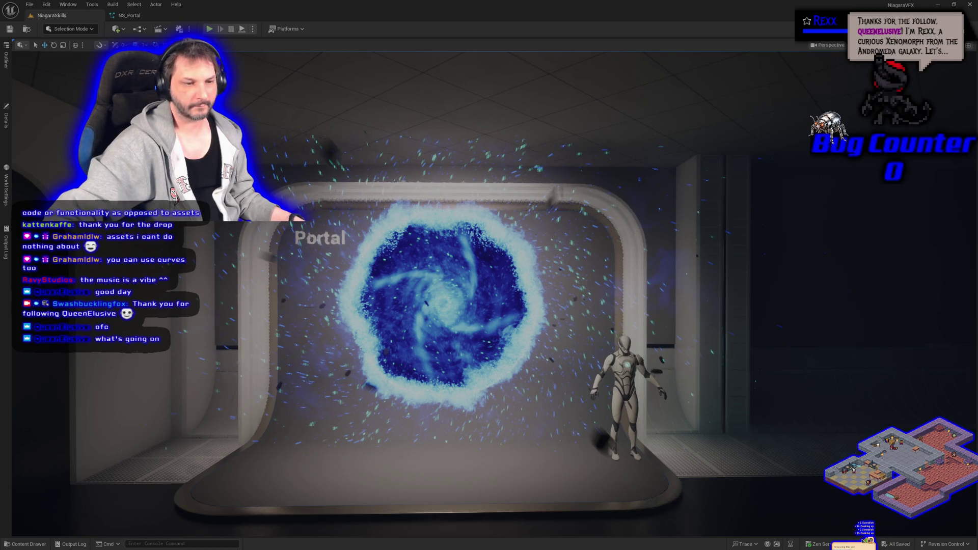
mouse_move(489, 275)
left_mouse_down()
mouse_move(459, 275)
mouse_move(510, 275)
mouse_move(499, 275)
left_mouse_up()
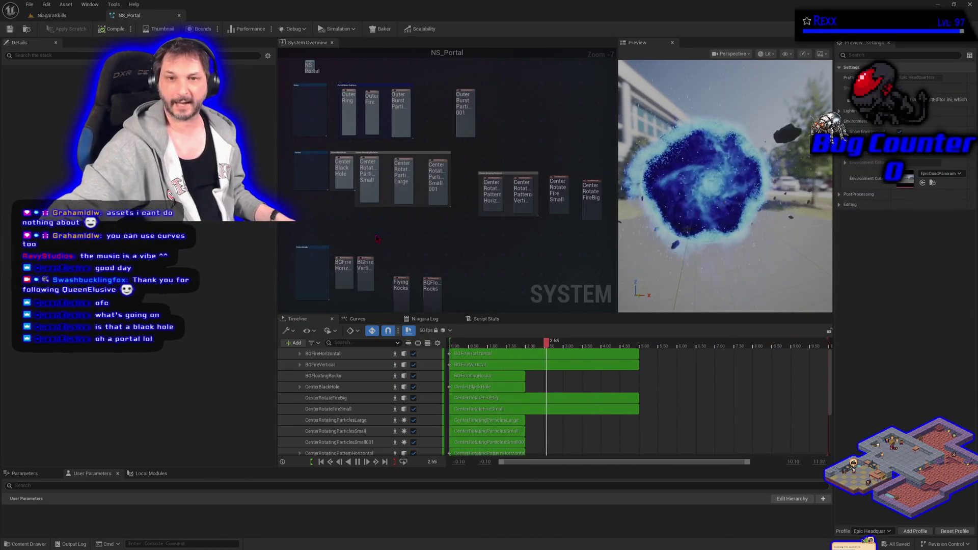
left_click(342, 175)
scroll(341, 175, "up", 6)
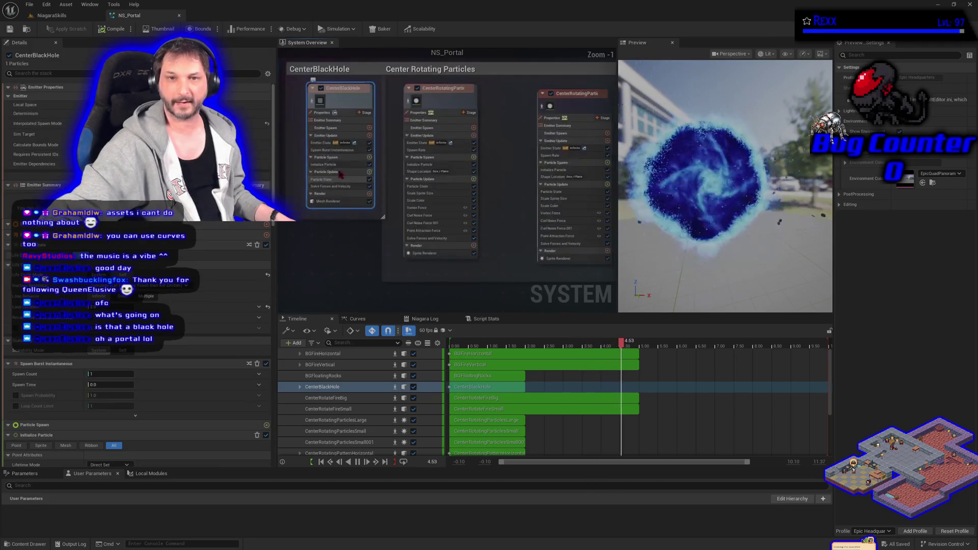
left_click(312, 104)
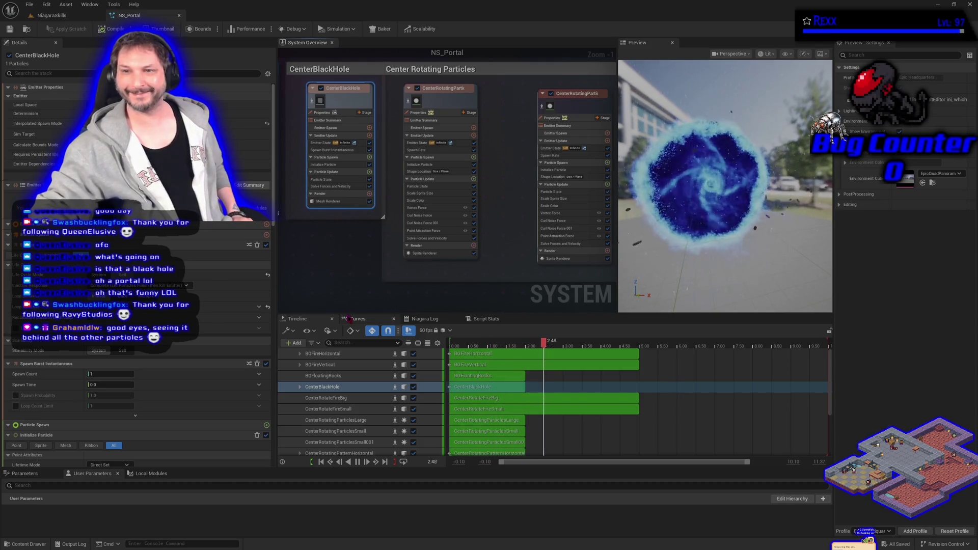
left_click(51, 16)
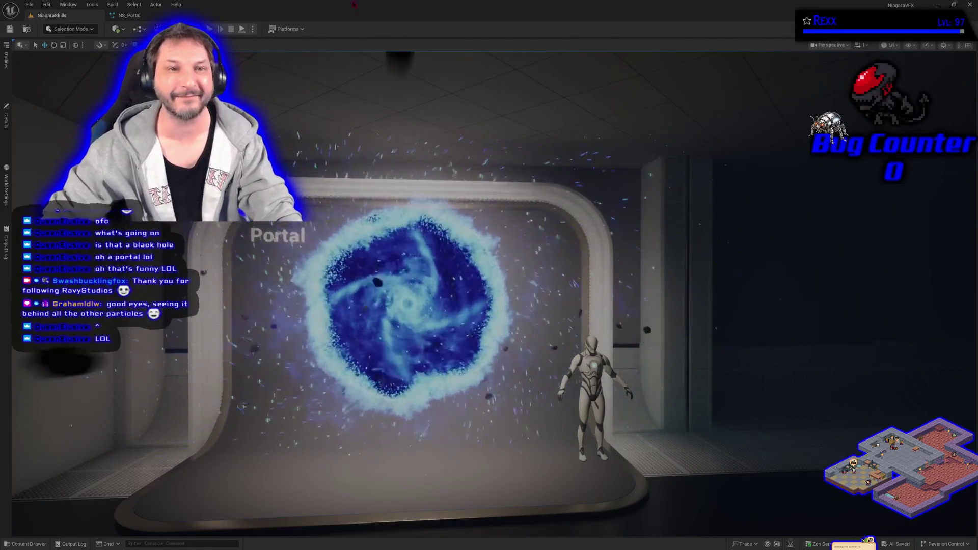
Step: Switch to the NS_Portal system editor and zoom in on the CenterBlackHole emitter node
left_click(118, 15)
scroll(494, 161, "up", 2)
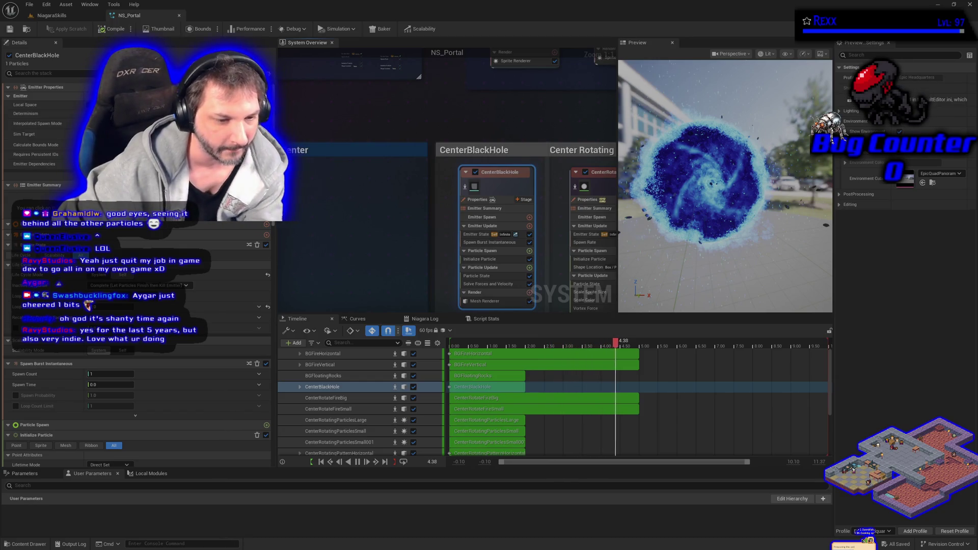
left_click(337, 119)
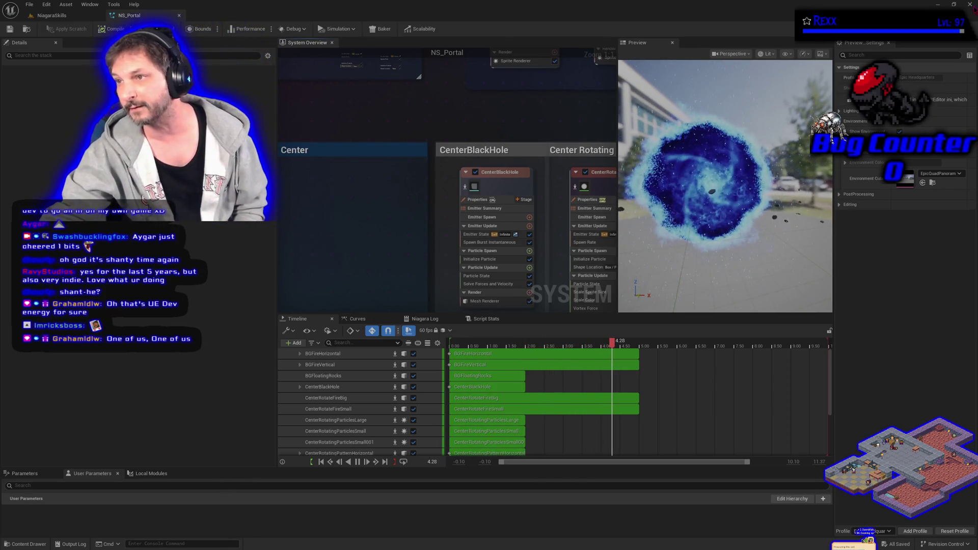
key("alt+F4")
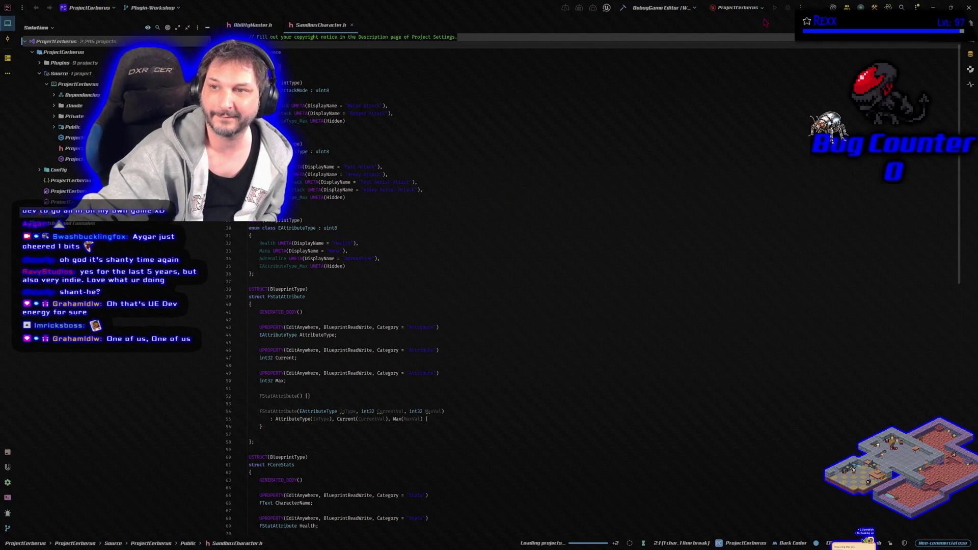
Step: Focus the SandboxCharacter.h code showing the FStatAttribute struct in Rider
left_click(760, 44)
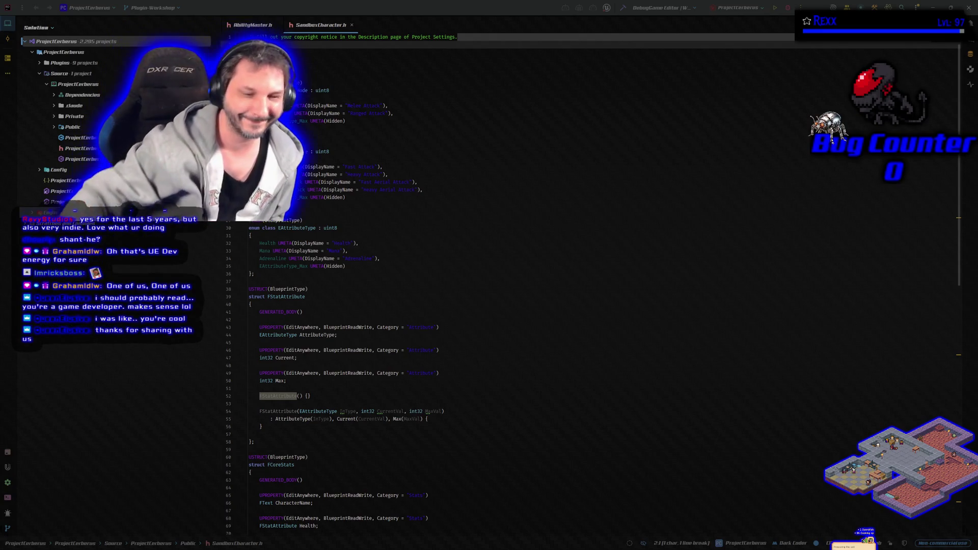
Step: Bring the Rider window back into focus before launching the DebugGame Editor
left_click(97, 384)
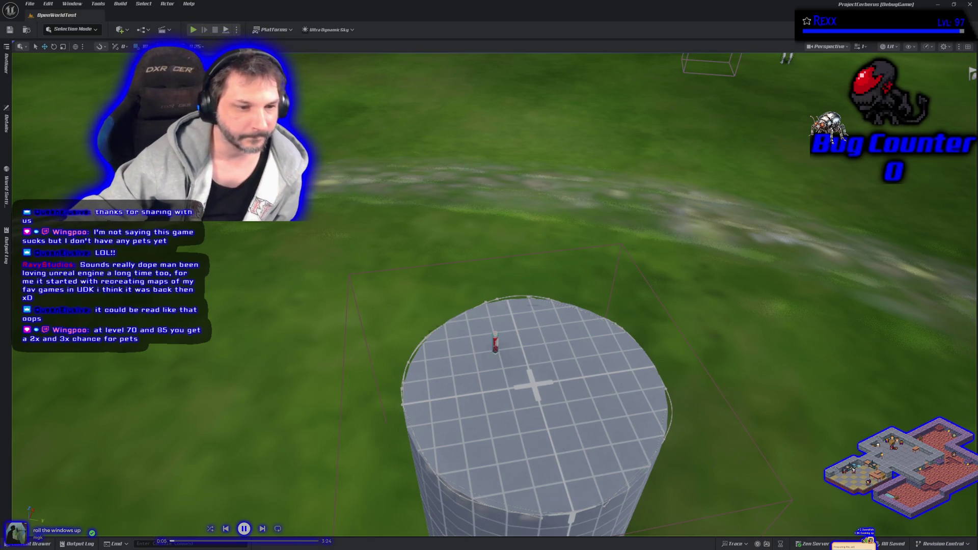
Step: Lower the camera to the grass, start Play-In-Editor, and dodge-roll the character forward
scroll(357, 345, "up", 10)
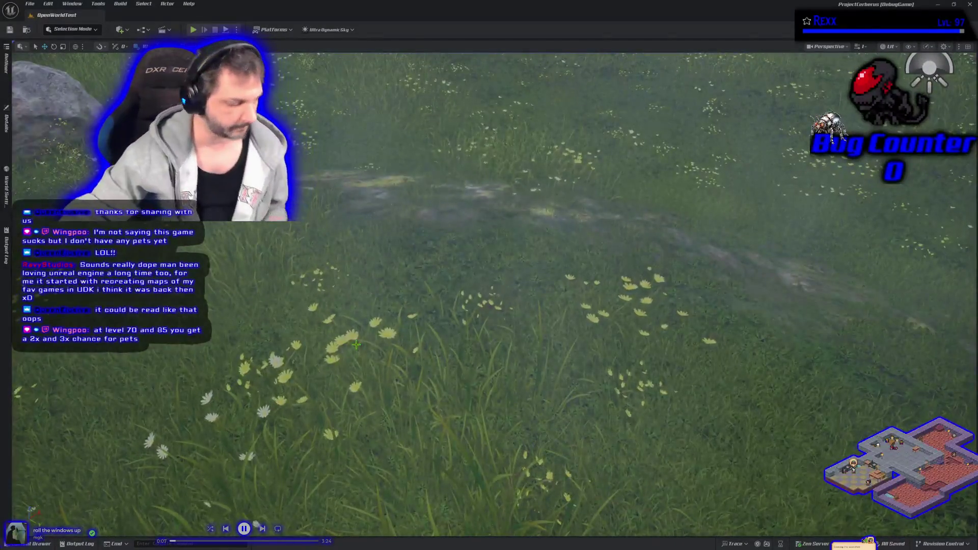
scroll(356, 345, "up", 1)
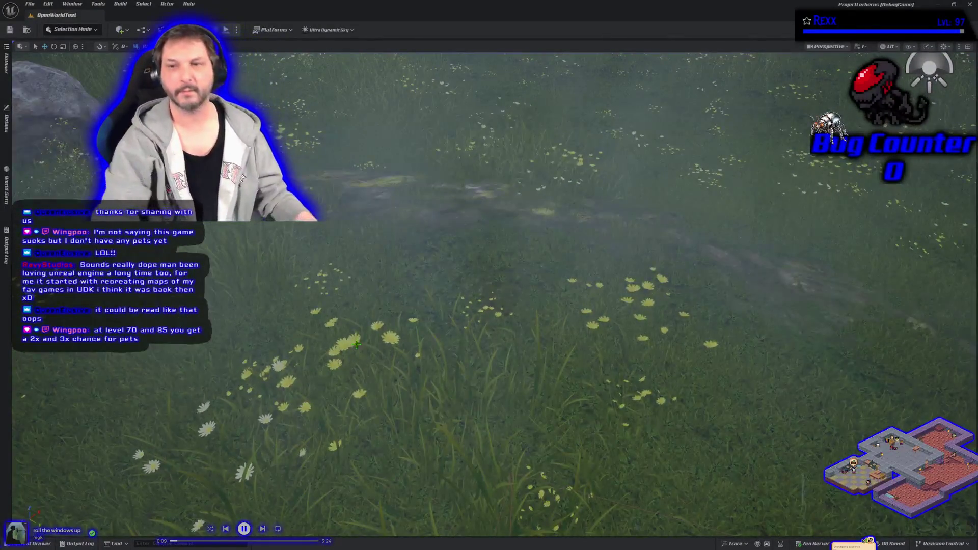
key("alt+p")
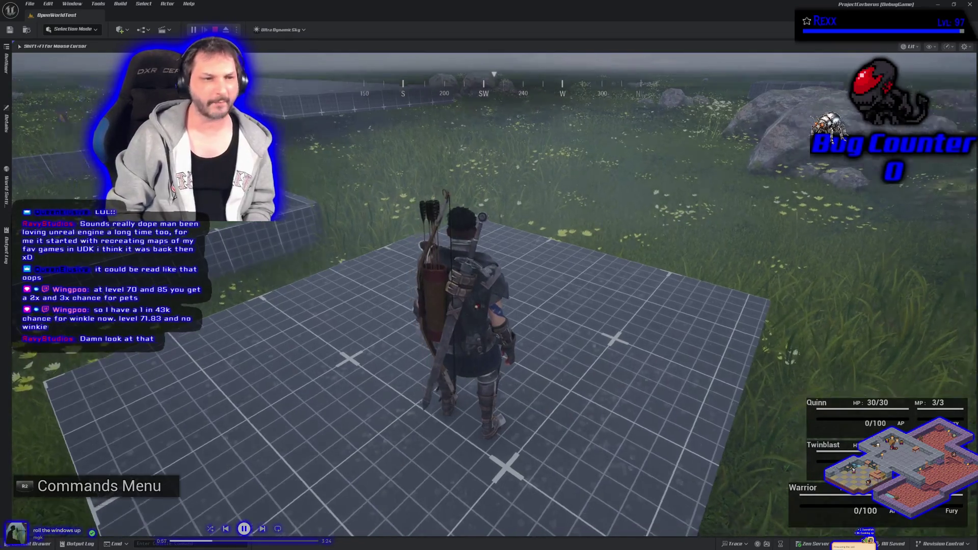
key("space")
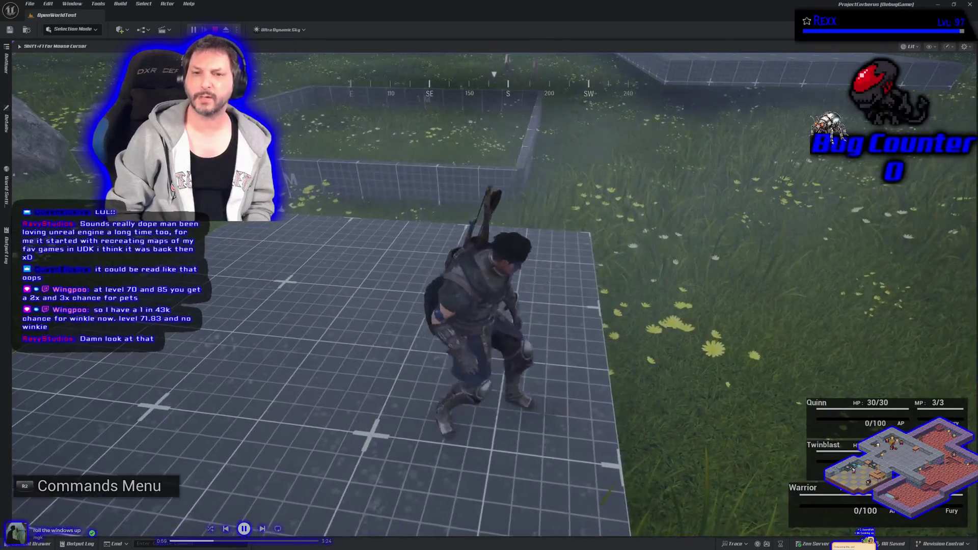
Step: Run the character off the platform toward the grid wall, then stop the session with Esc
key("w")
key("w")
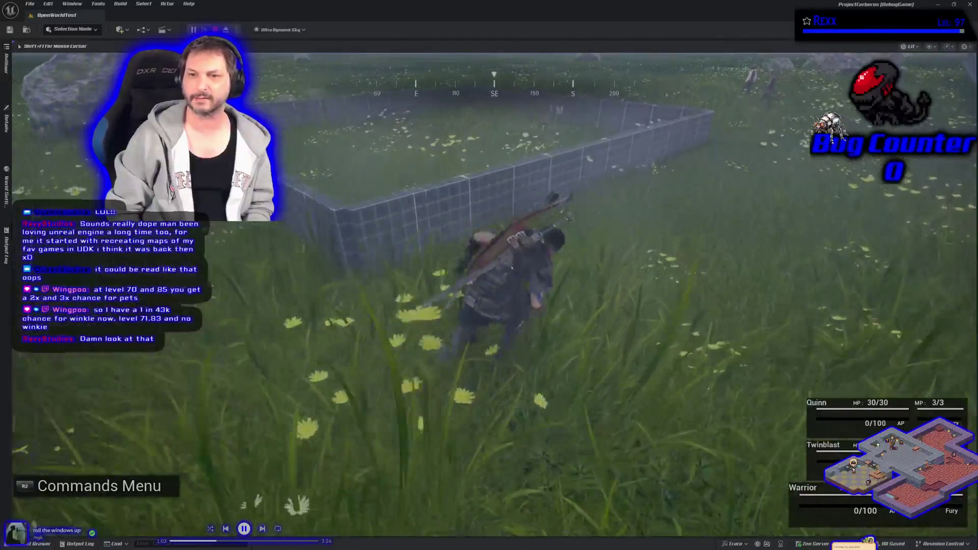
key("w")
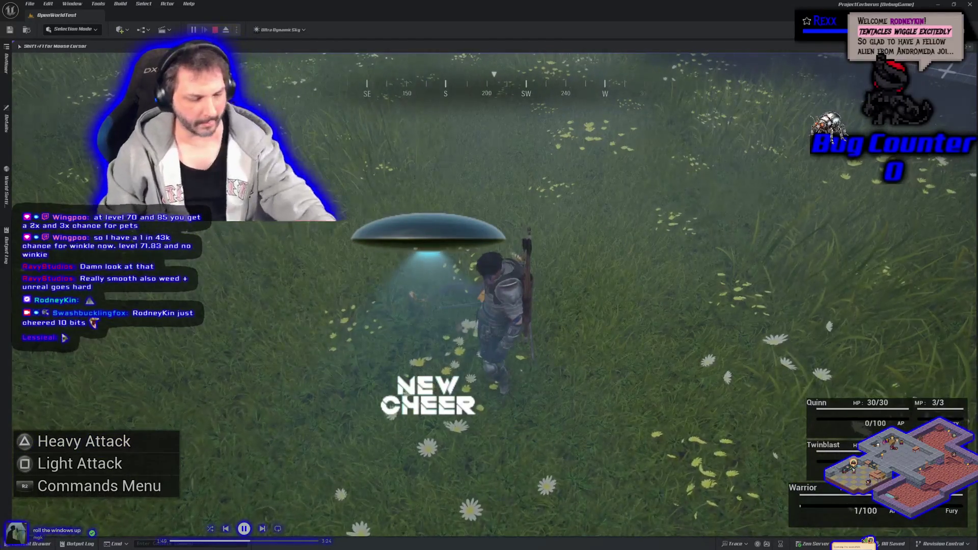
key("Escape")
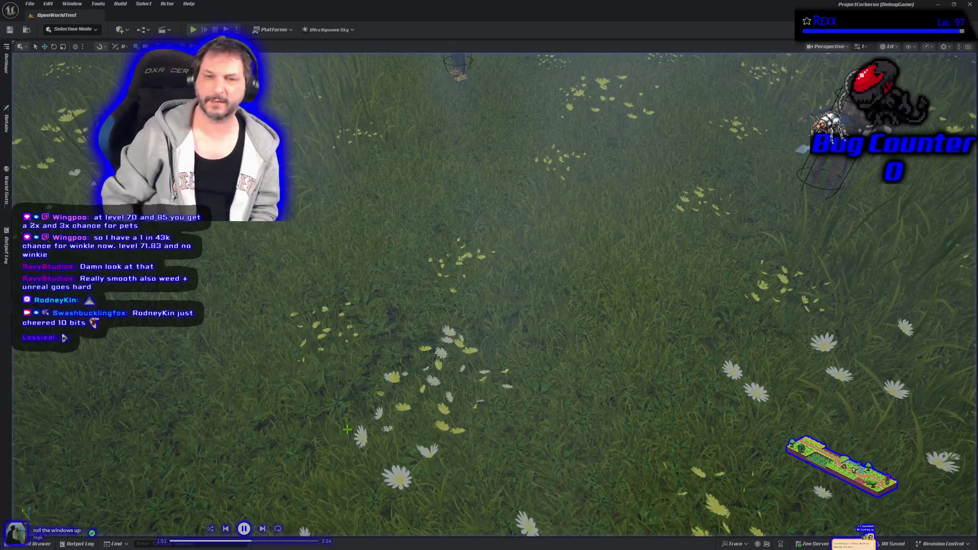
Step: Restart the Play-In-Editor session of OpenWorldTest with Alt+P
key("alt+p")
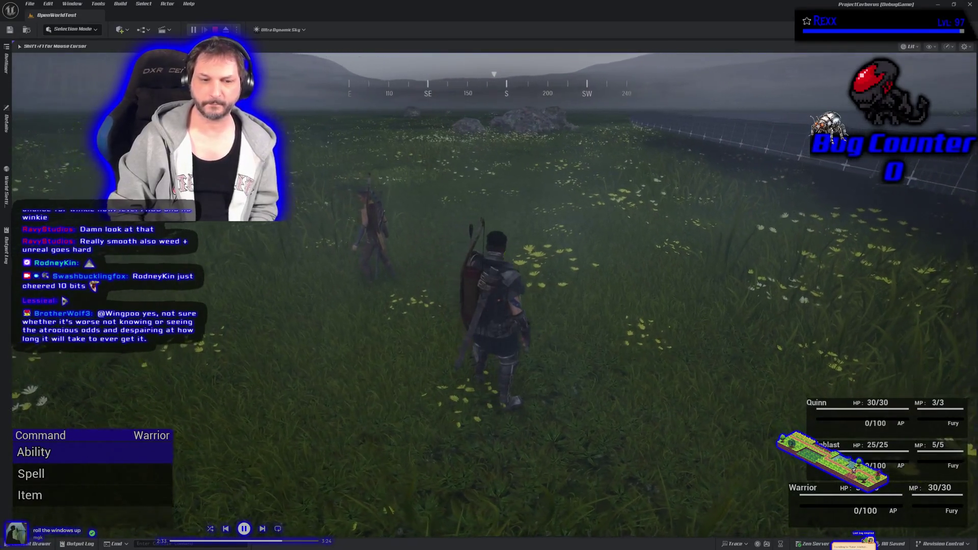
Step: Choose Spell > Fireball in the Warrior's Command menu, cast it on the first target, then pause
key("Down")
key("Down")
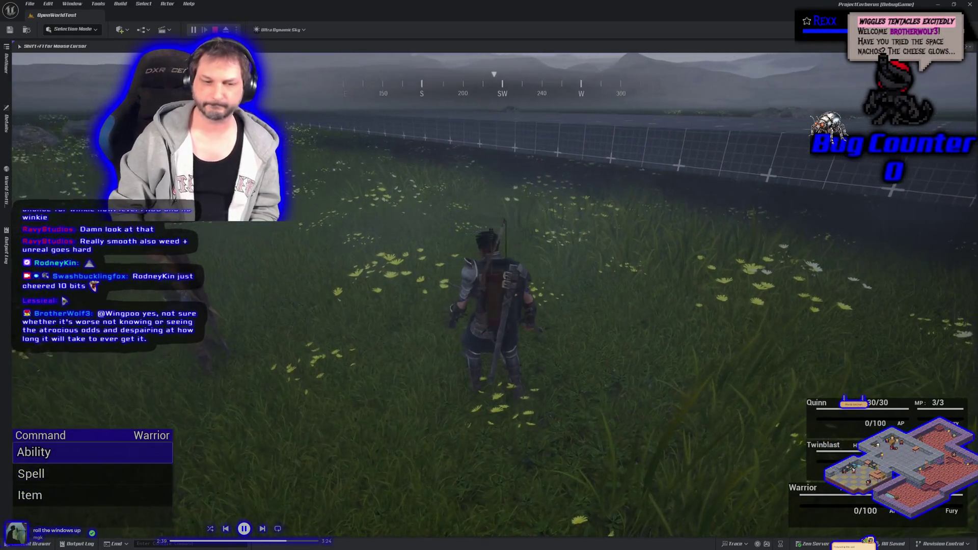
key("Up")
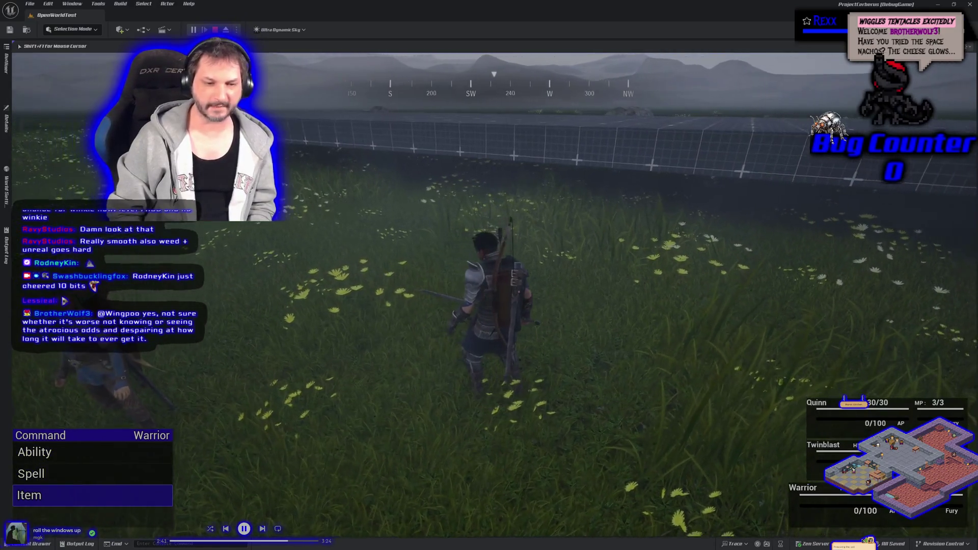
key("Return")
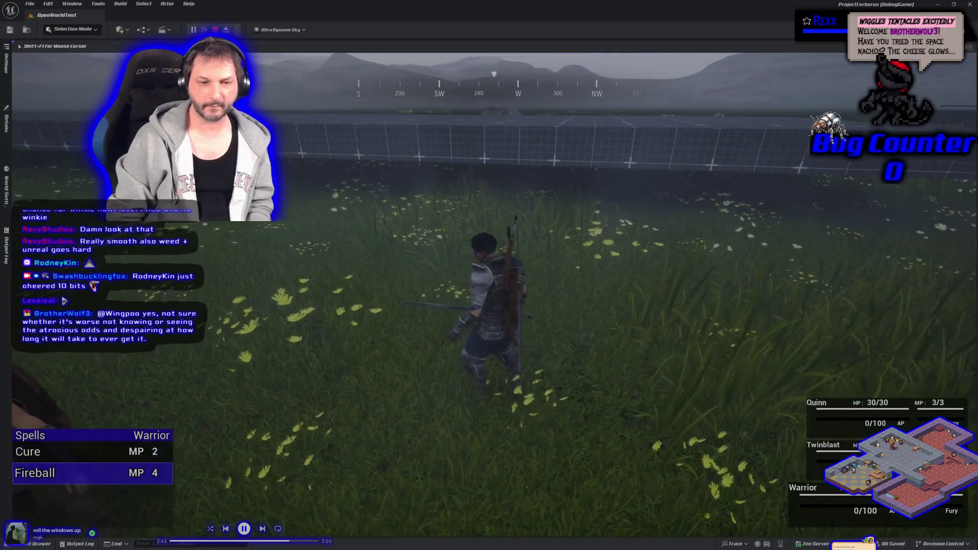
key("Return")
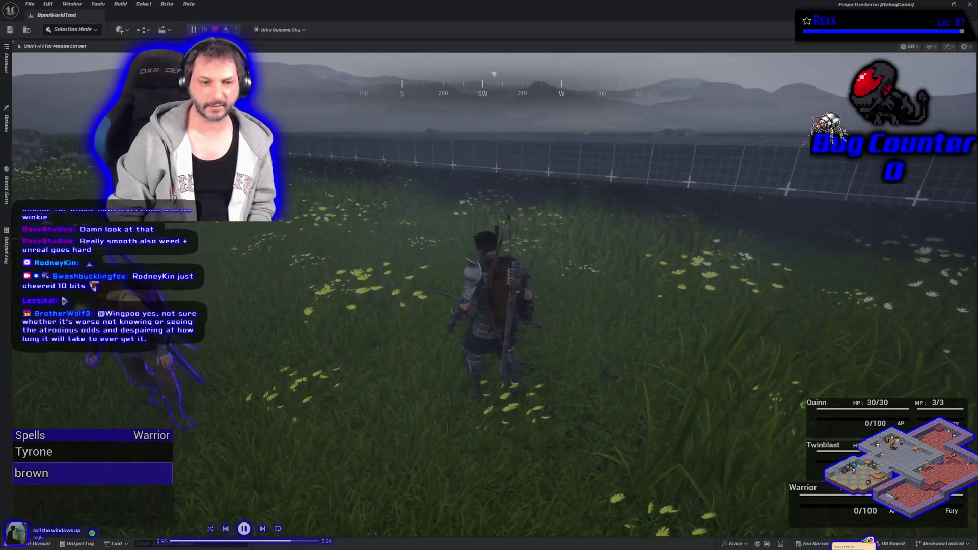
key("Up")
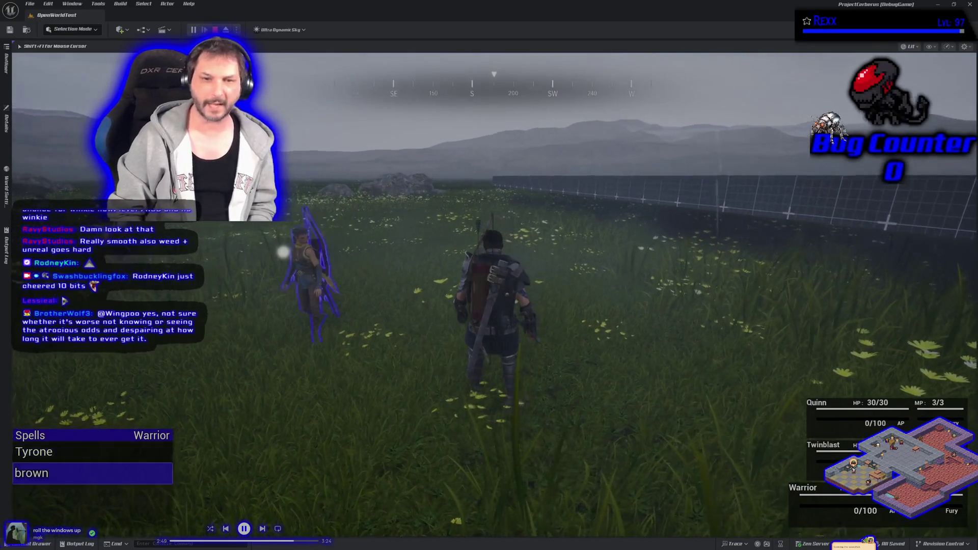
key("Return")
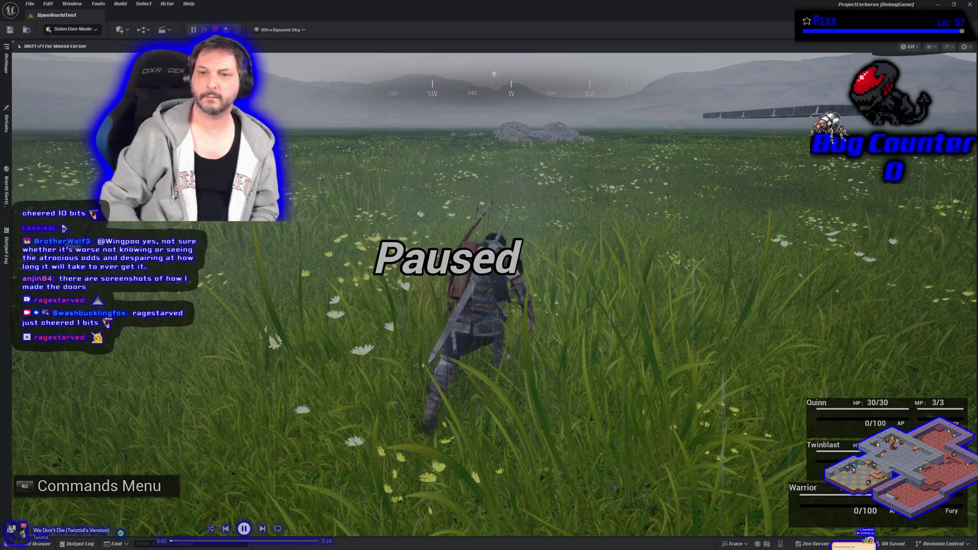
key("Pause")
Step: Run the character over the 1M and 2.5M blocks onto the grid block, then stop the play session
key("w")
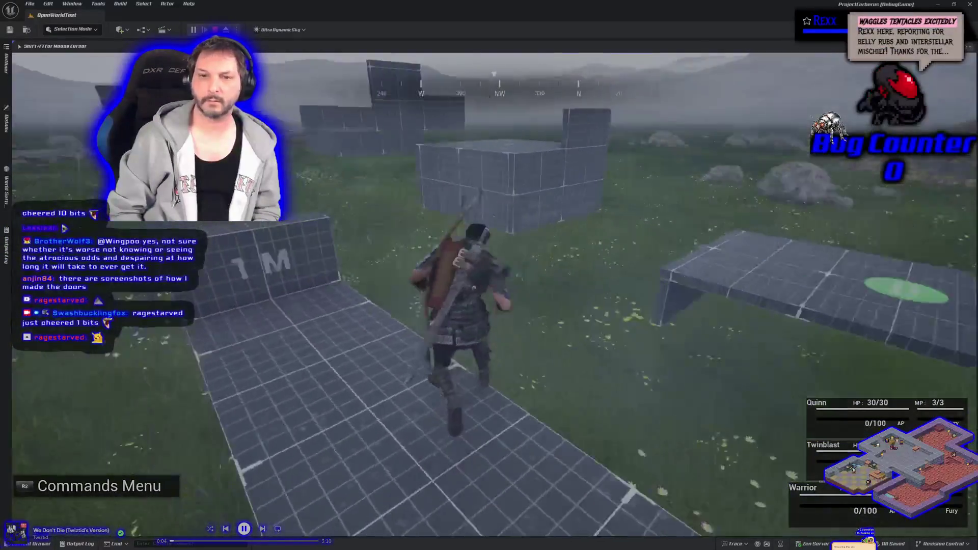
key("w")
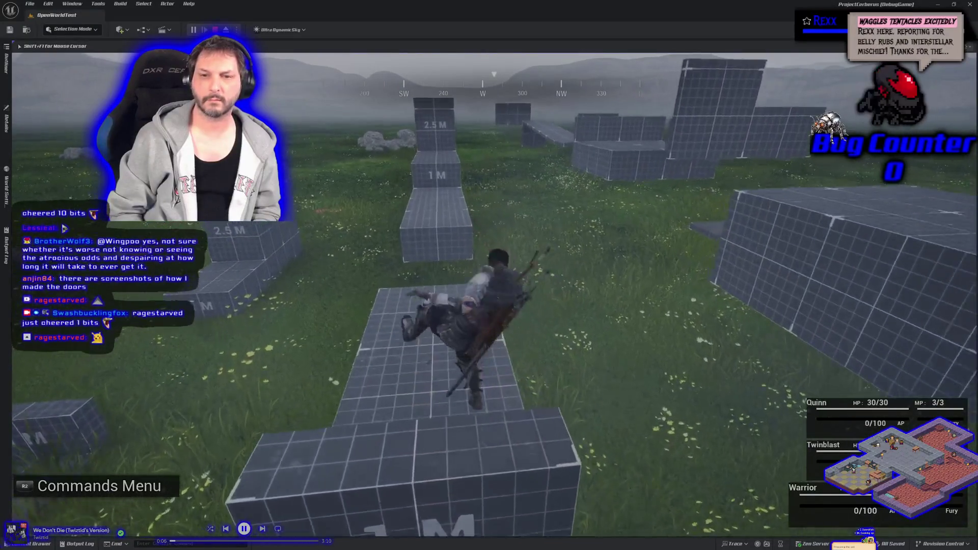
key("w")
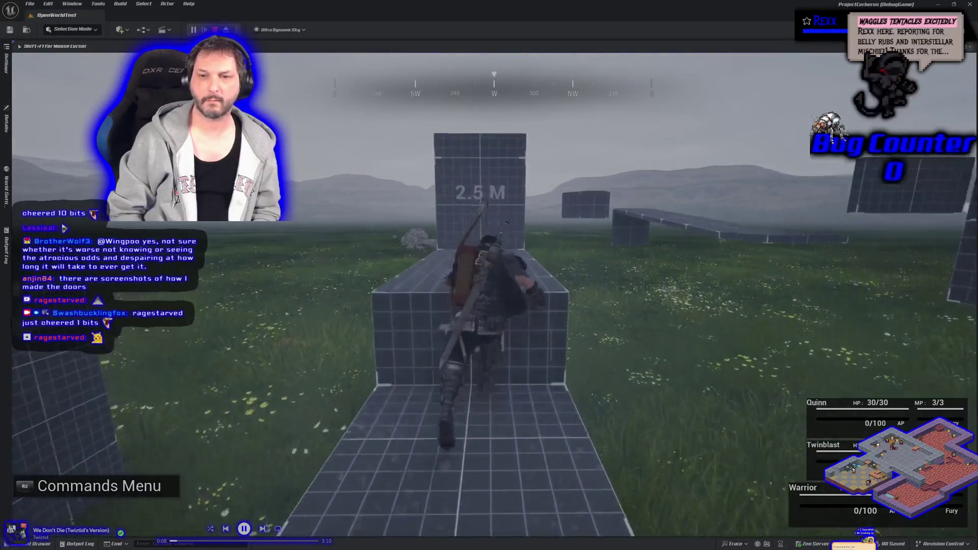
key("w")
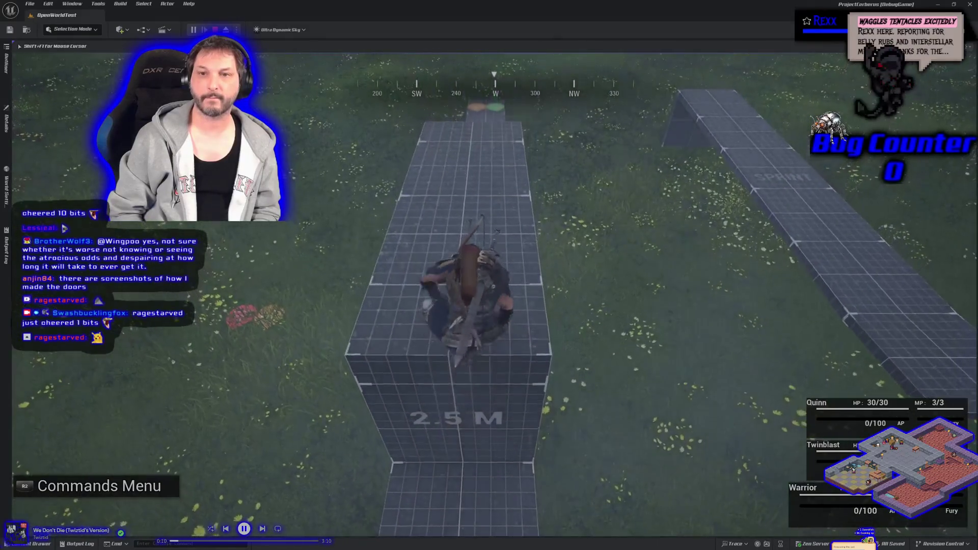
key("w")
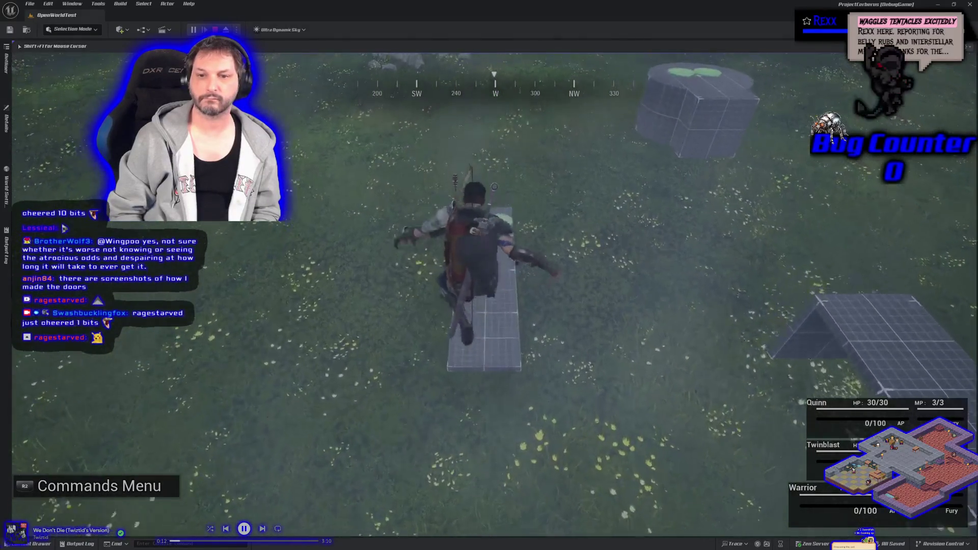
key("w")
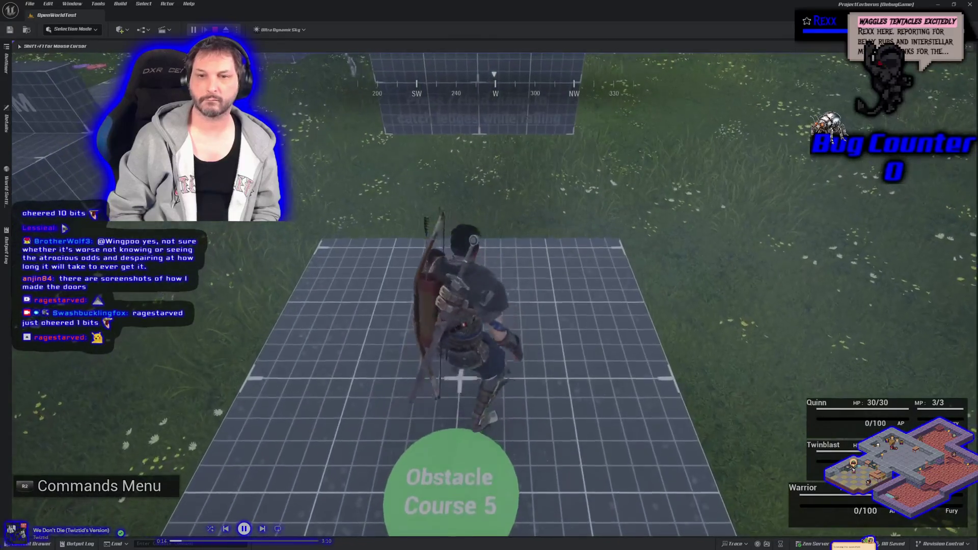
key("w")
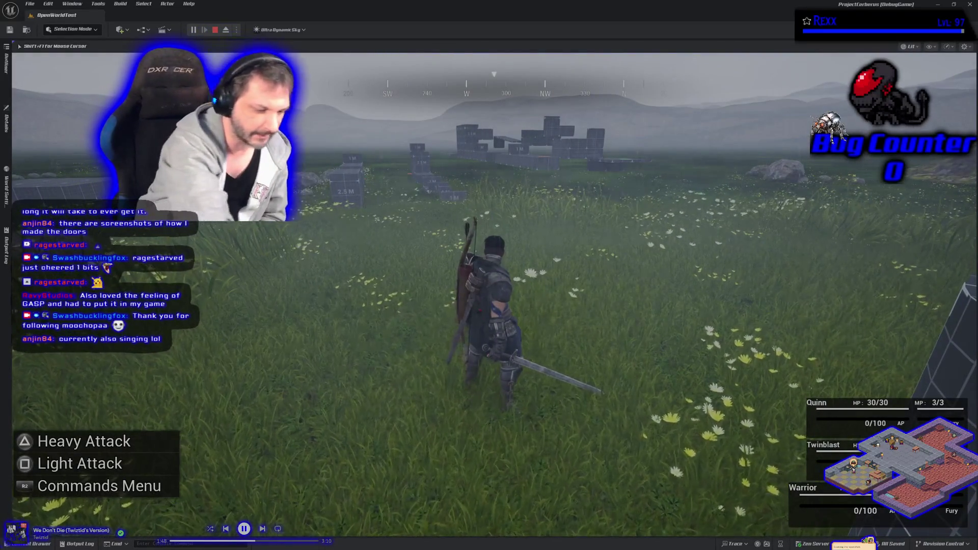
key("Escape")
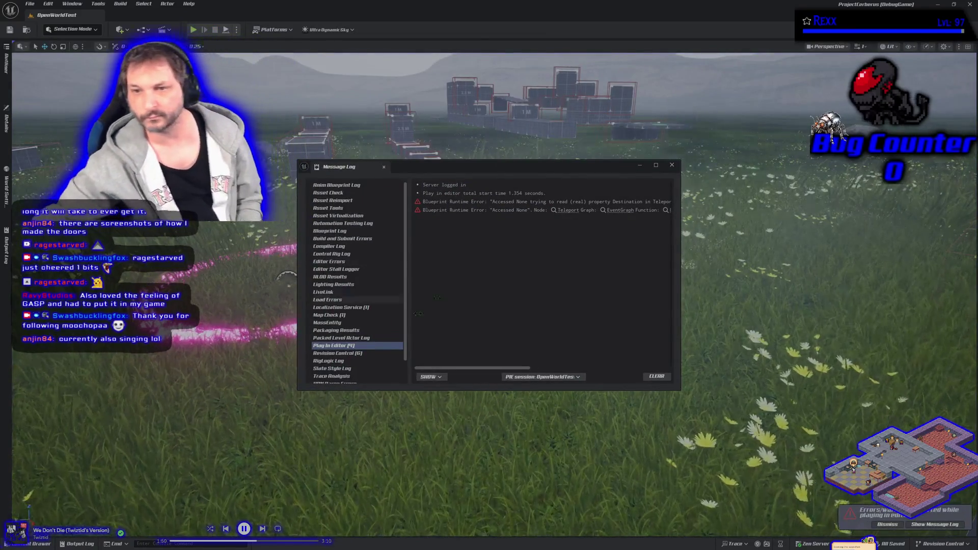
Step: Dismiss the 'Accessed None' Blueprint error log, shut down Unreal Editor, and return to SandboxCharacter.h
left_click(672, 165)
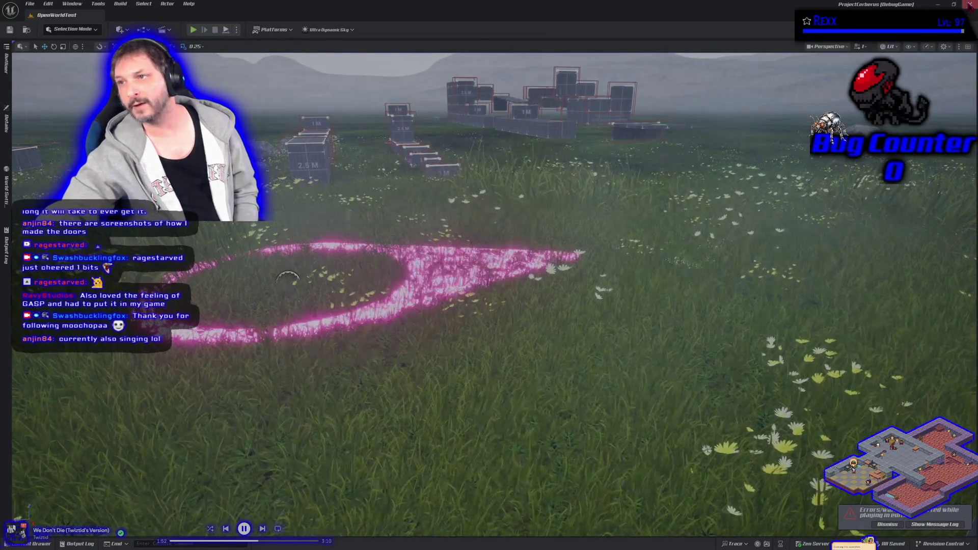
left_click(971, 4)
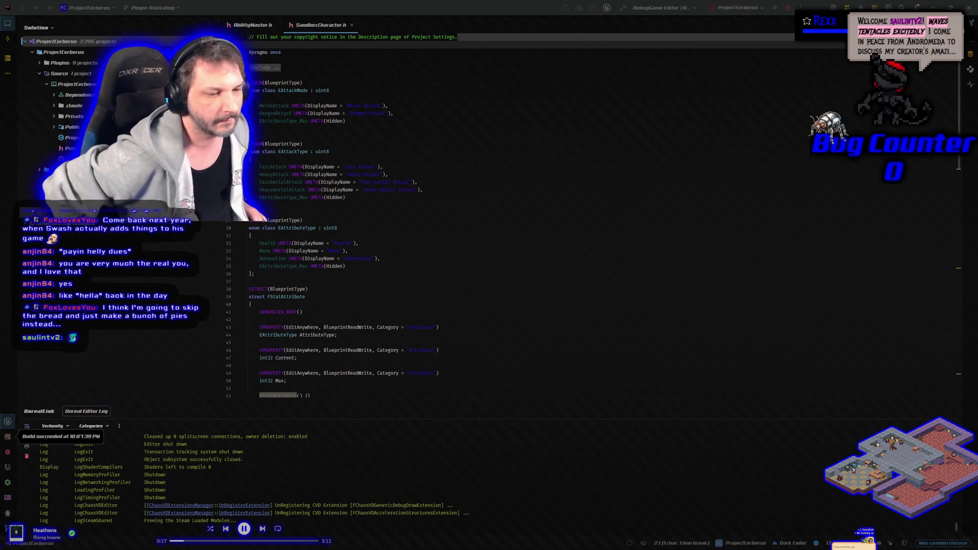
left_click(255, 44)
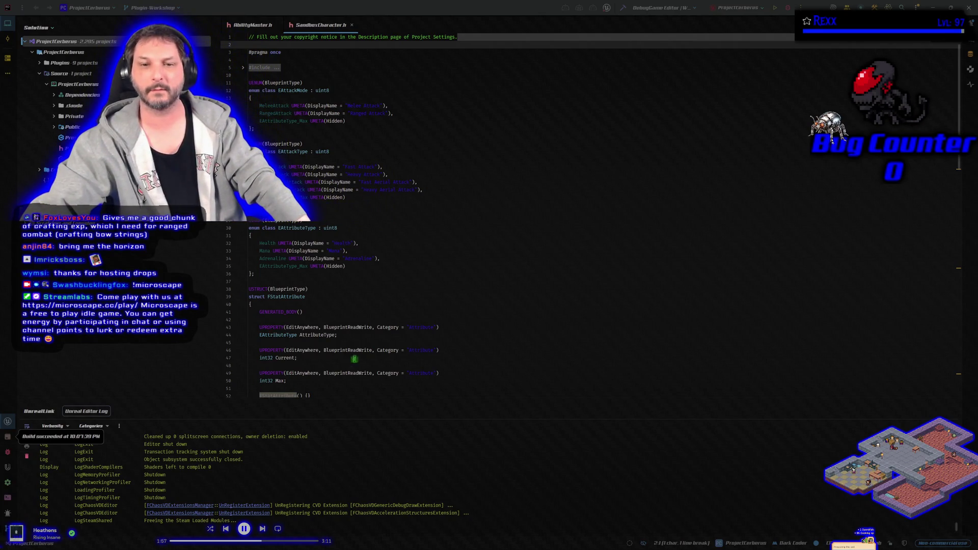
Step: Review the SandboxCharacter.h enums around line 37, then close the ProjectCerberus Rider window
left_click(255, 282)
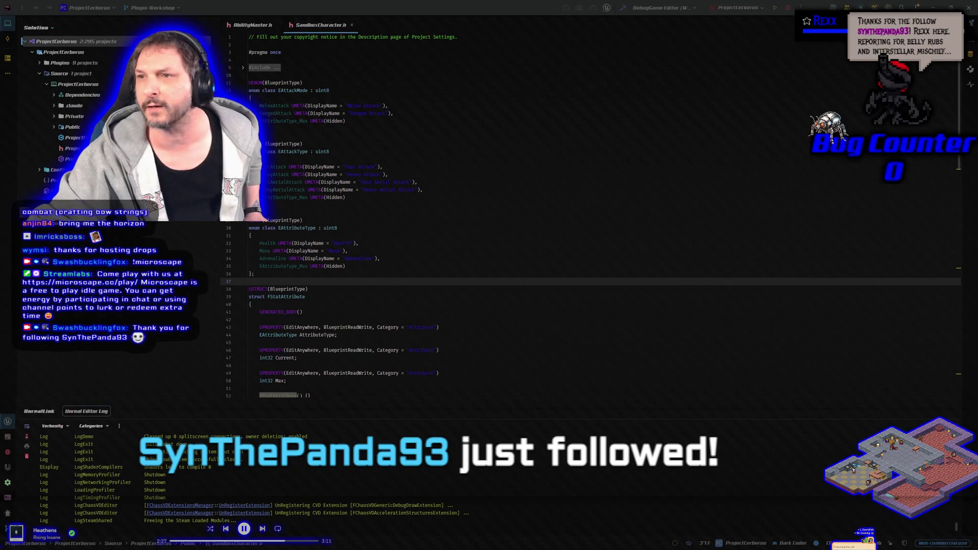
left_click(969, 7)
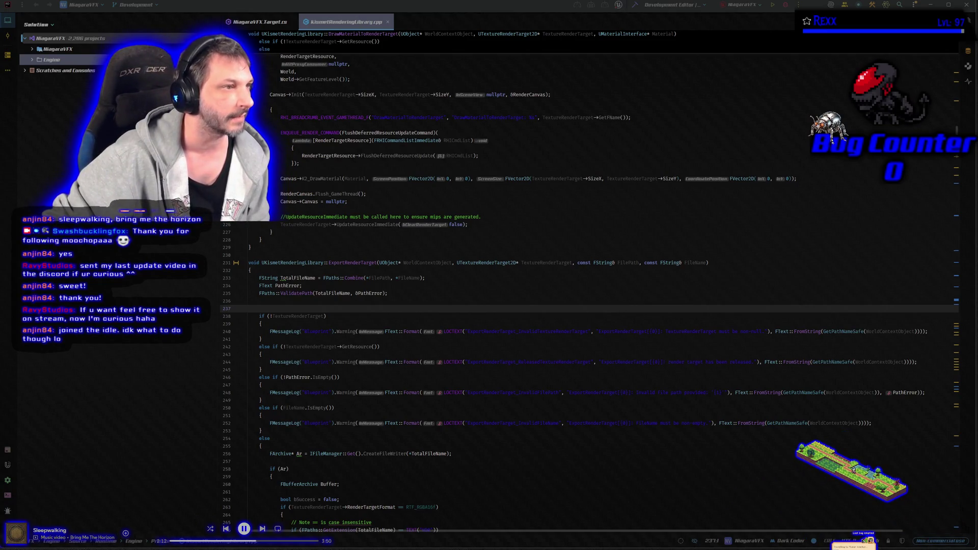
Step: Switch from Rider to the browser window loading the Microscape game
key("alt+Tab")
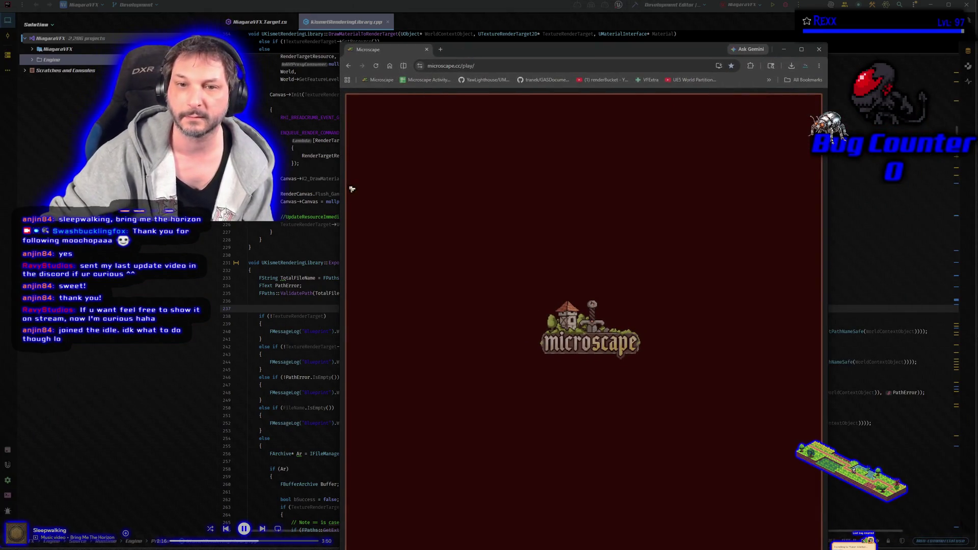
Step: Widen the Microscape browser window and open the Fishing guidebook's Shrimp entry
left_click_drag(344, 193, 148, 193)
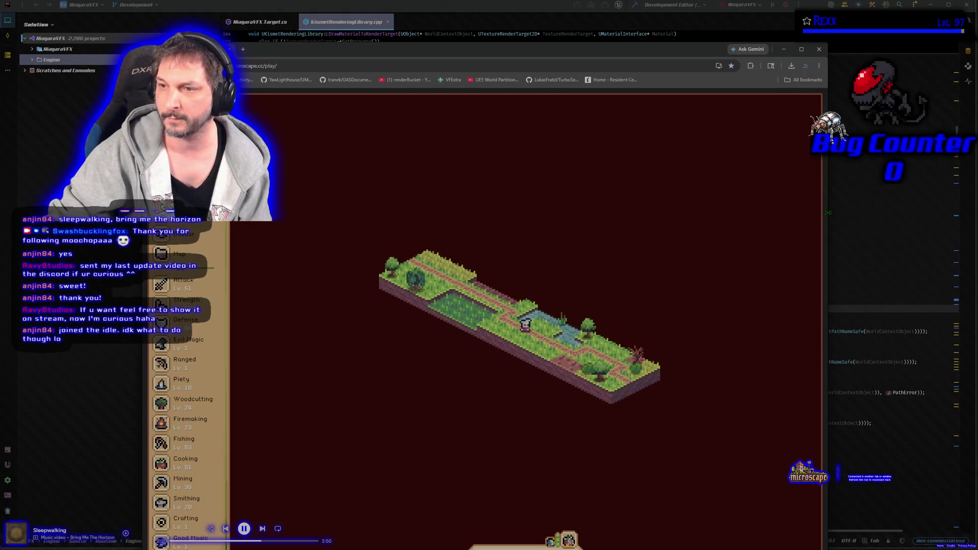
left_click_drag(822, 220, 905, 219)
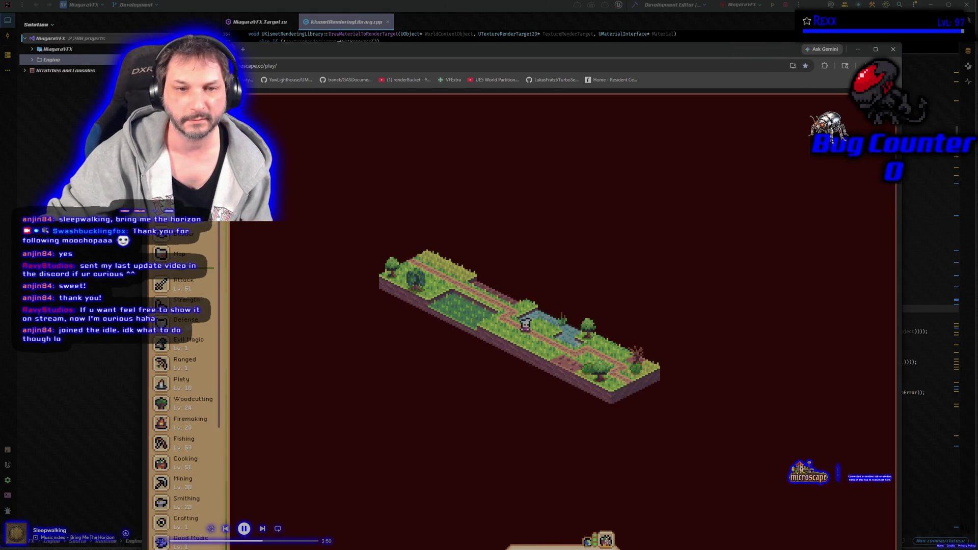
scroll(199, 346, "down", 5)
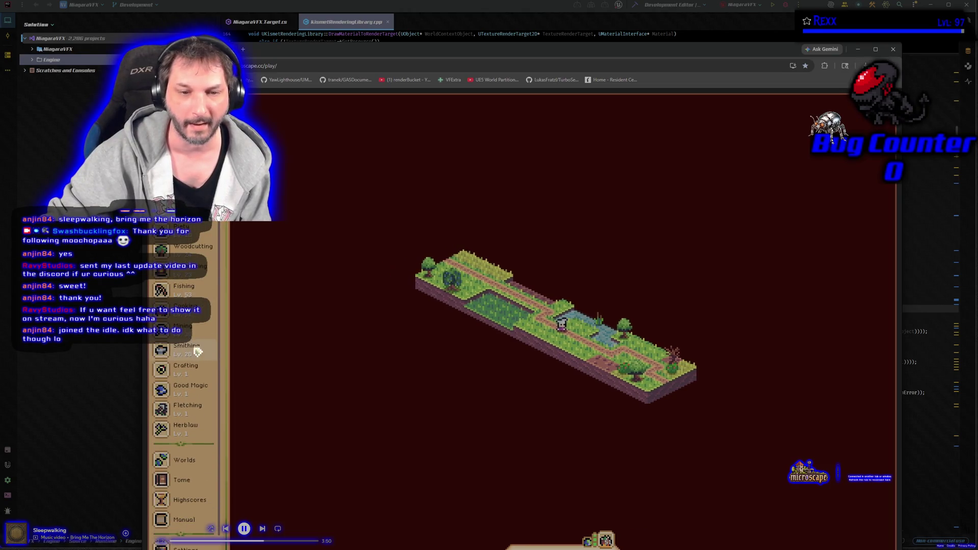
left_click(191, 291)
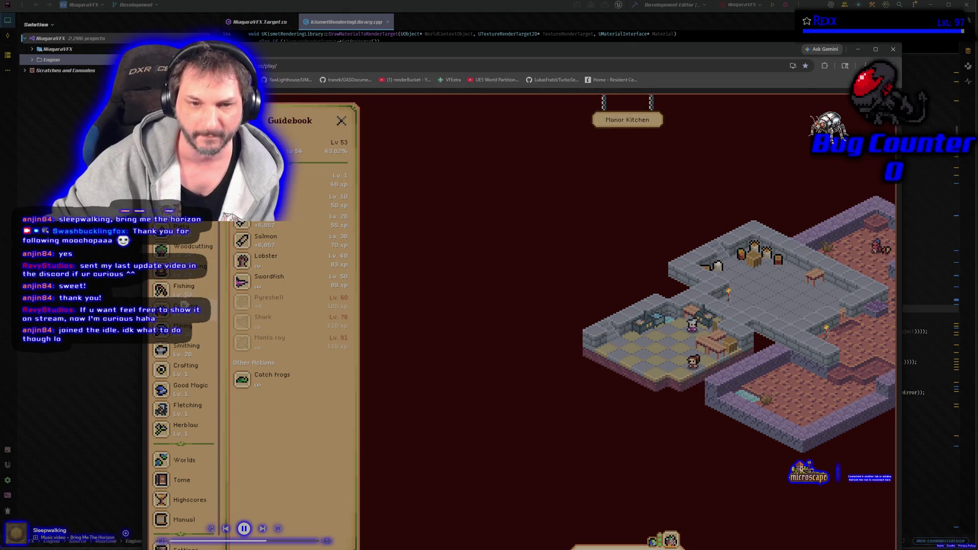
left_click(284, 180)
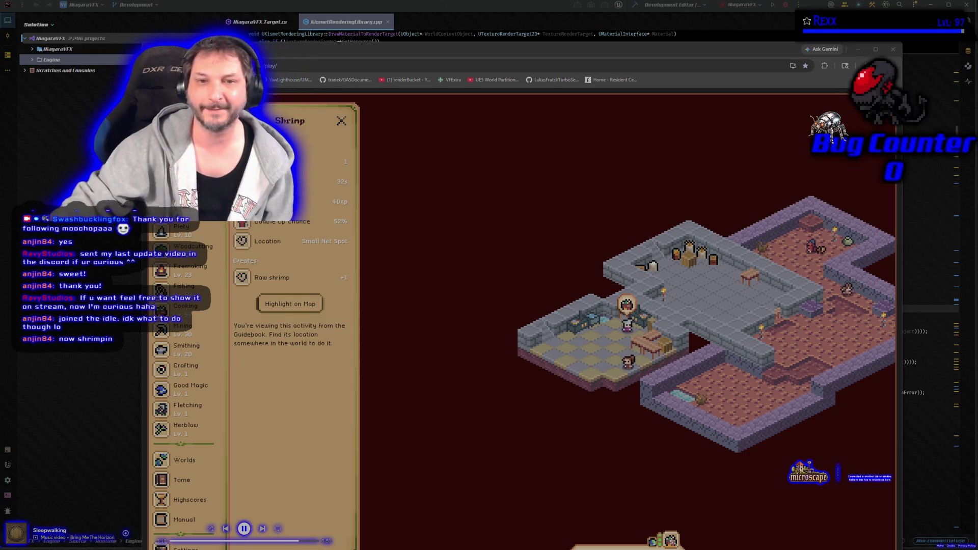
Step: Pan around the kitchen map, close the Shrimp details panel, and move the game window higher
scroll(183, 325, "up", 3)
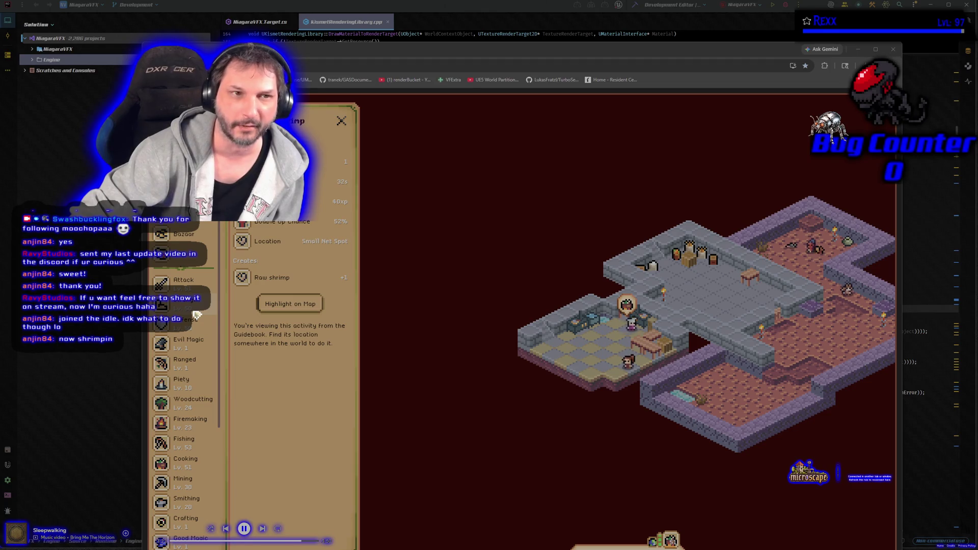
mouse_move(669, 444)
left_mouse_down()
mouse_move(614, 411)
mouse_move(575, 404)
left_mouse_up()
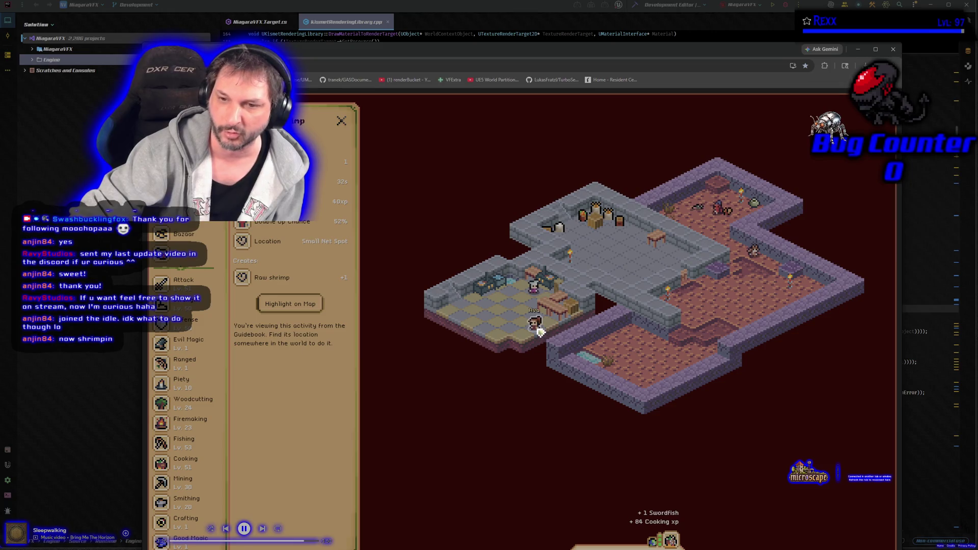
left_click_drag(488, 390, 513, 403)
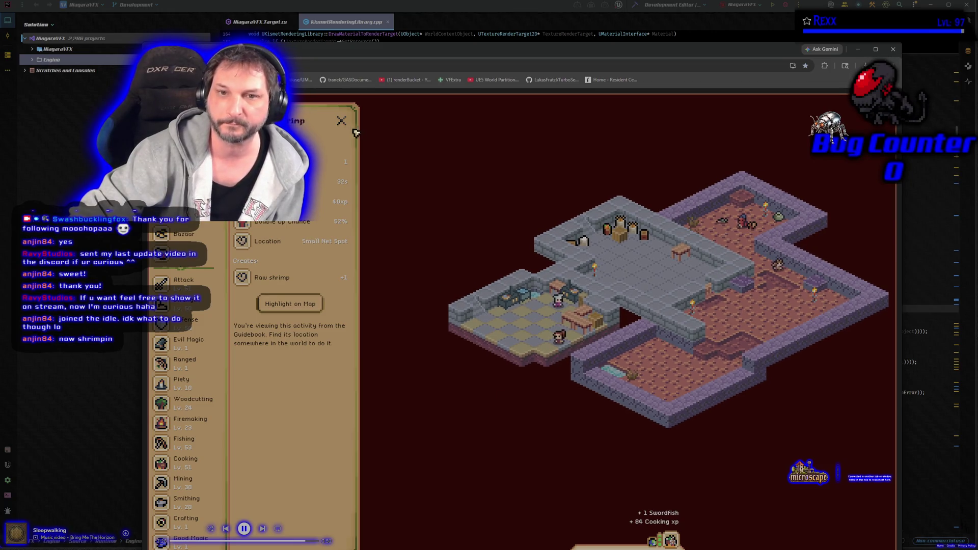
left_click(341, 121)
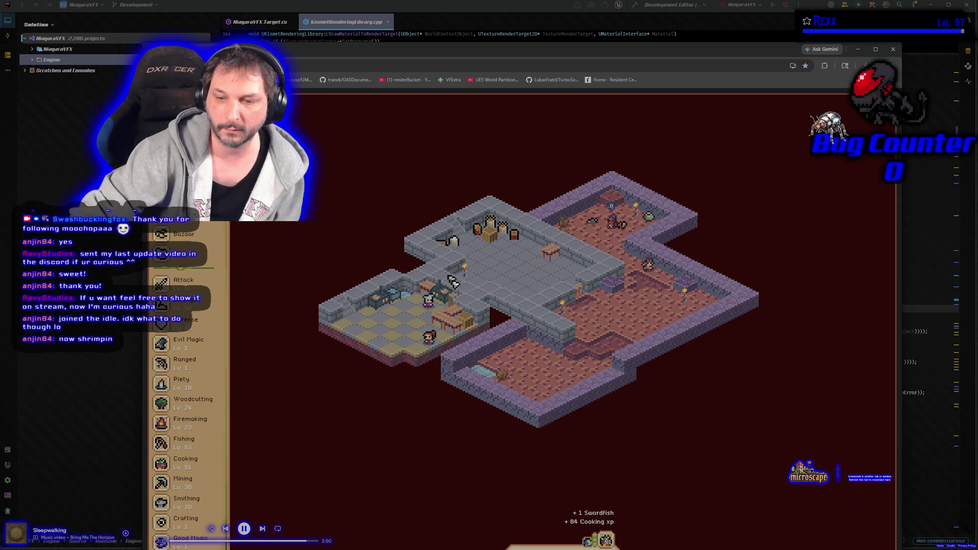
left_click_drag(423, 54, 423, 36)
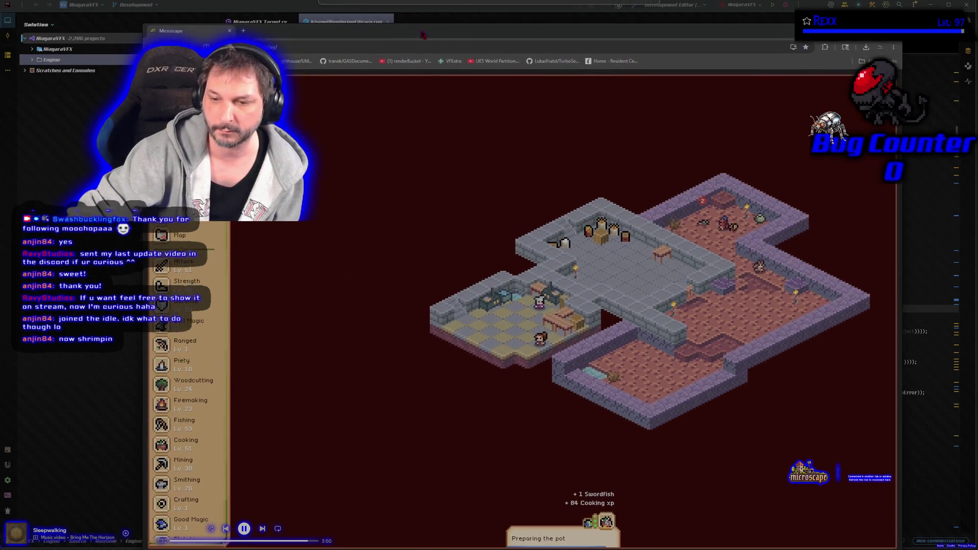
Step: Locate Swordfish fishing spots via the Fishing guidebook and travel to Solace Shoals
left_click(185, 443)
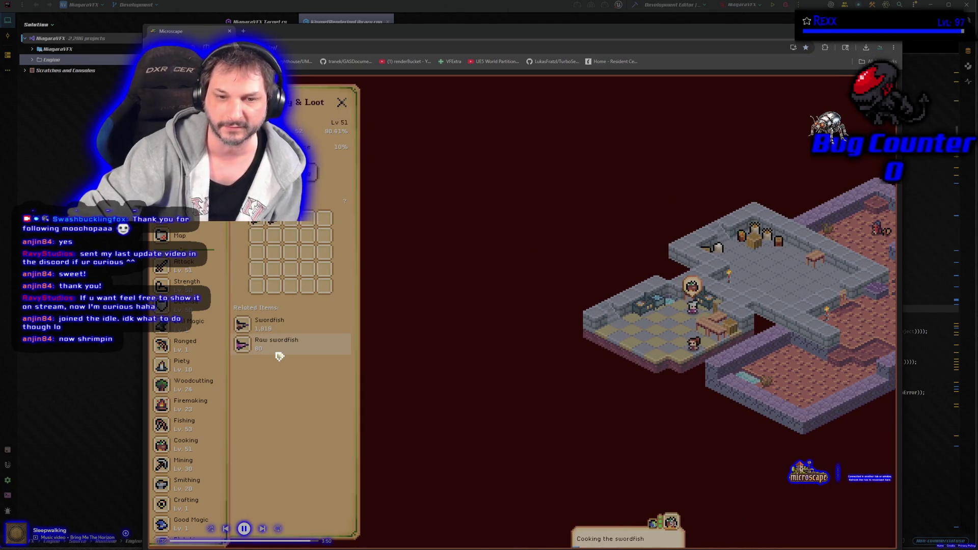
scroll(210, 368, "down", 3)
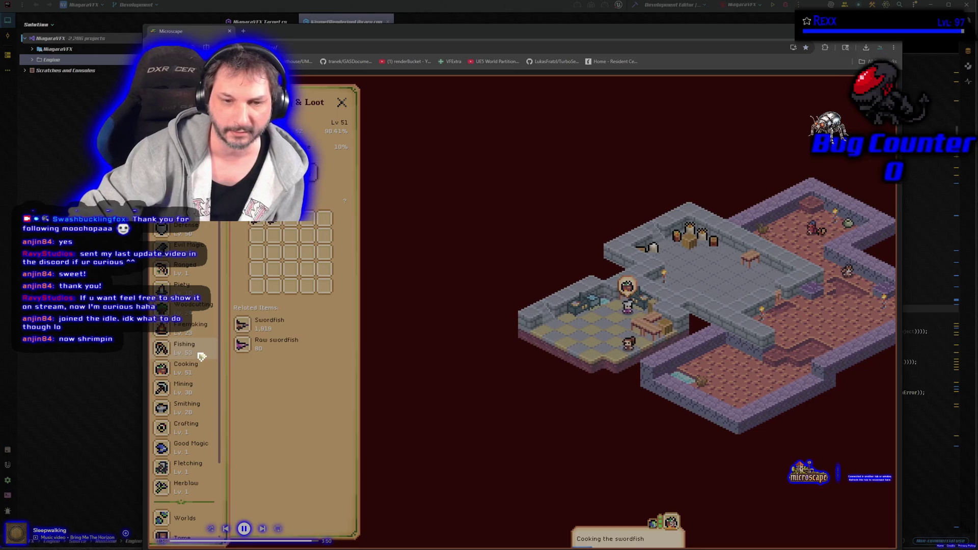
left_click(201, 355)
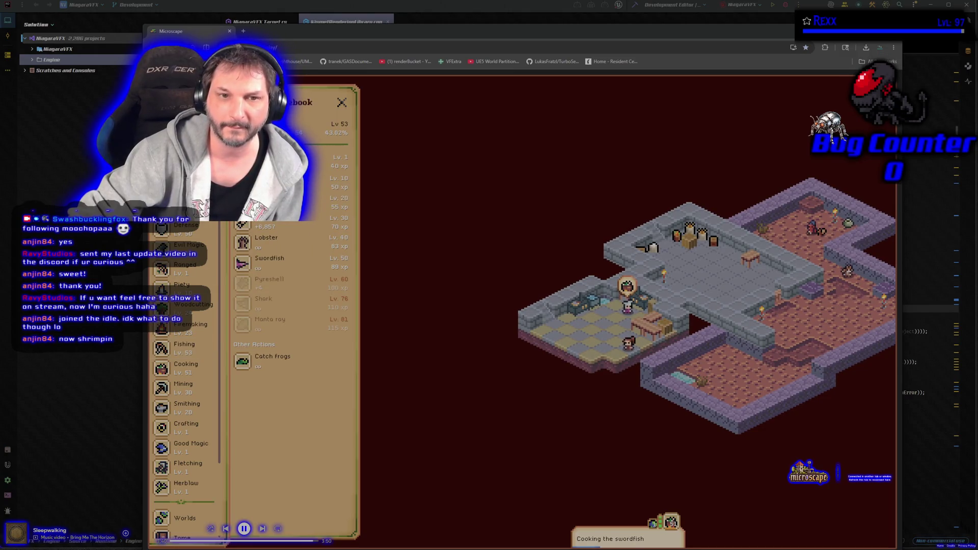
left_click(295, 263)
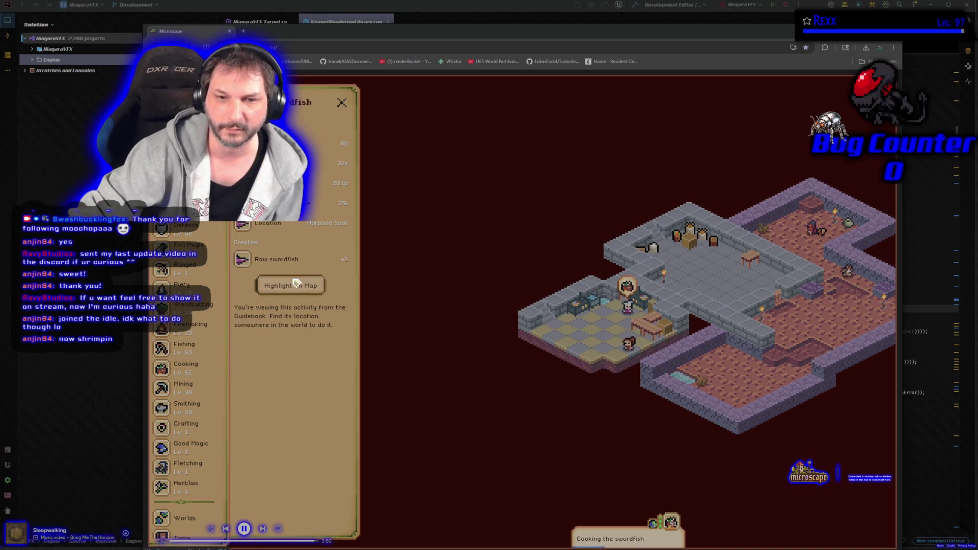
left_click(294, 285)
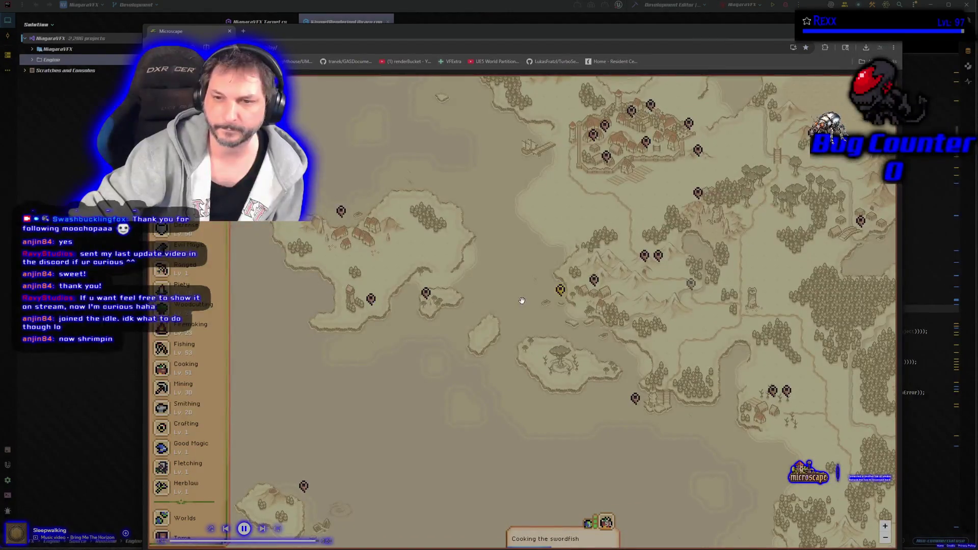
left_click(561, 292)
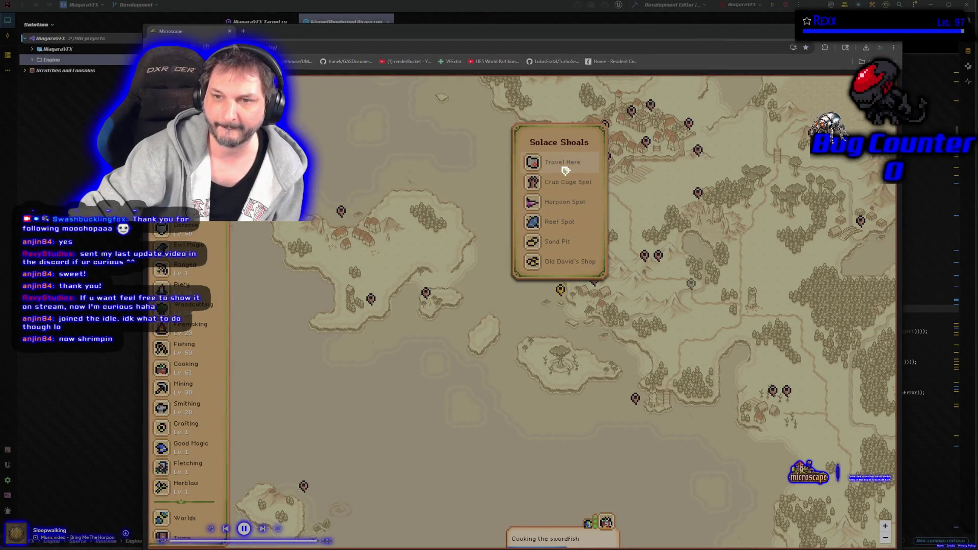
left_click(565, 202)
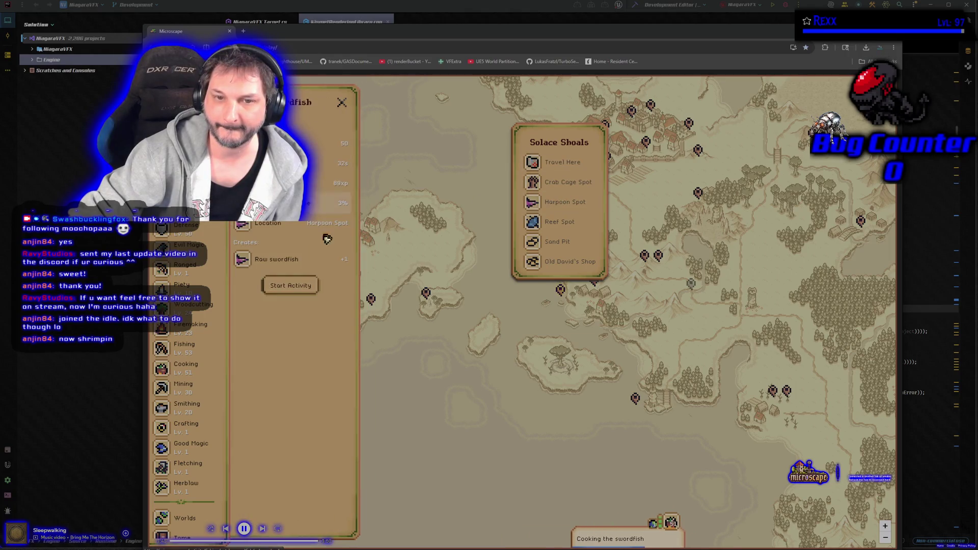
left_click(301, 285)
Step: Swap combat gear for fishing gear and a different hat, raising Fishing to +8, then leave the game
scroll(184, 305, "up", 2)
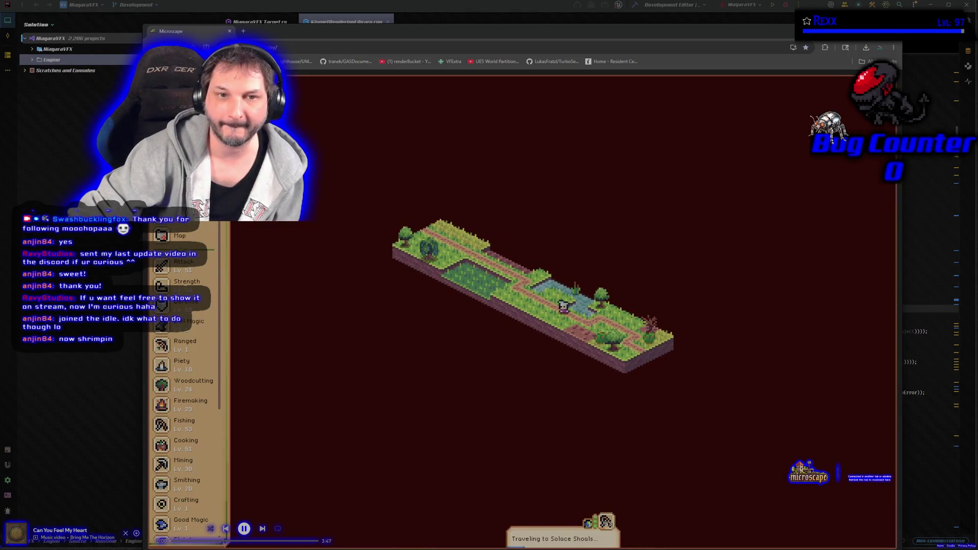
left_click(173, 216)
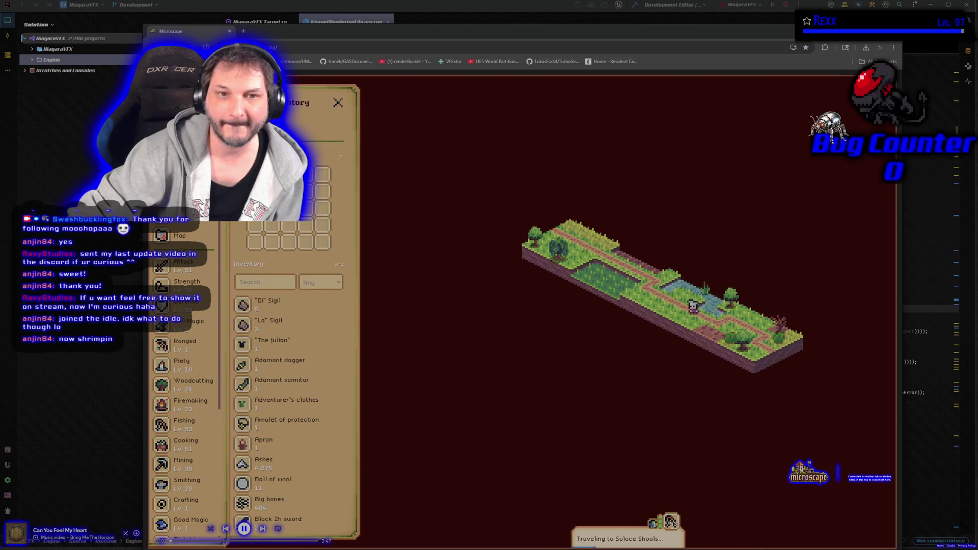
left_click(173, 196)
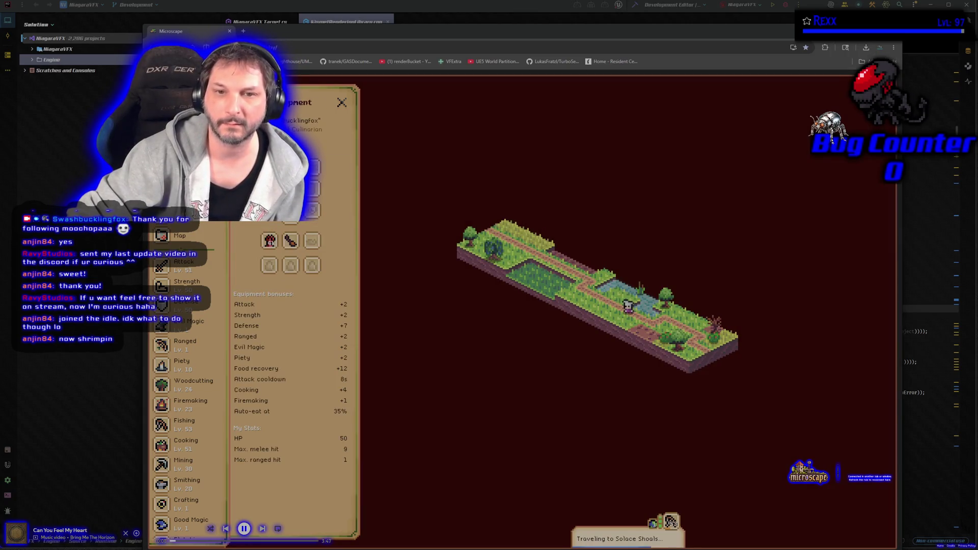
left_click(290, 265)
left_click(297, 291)
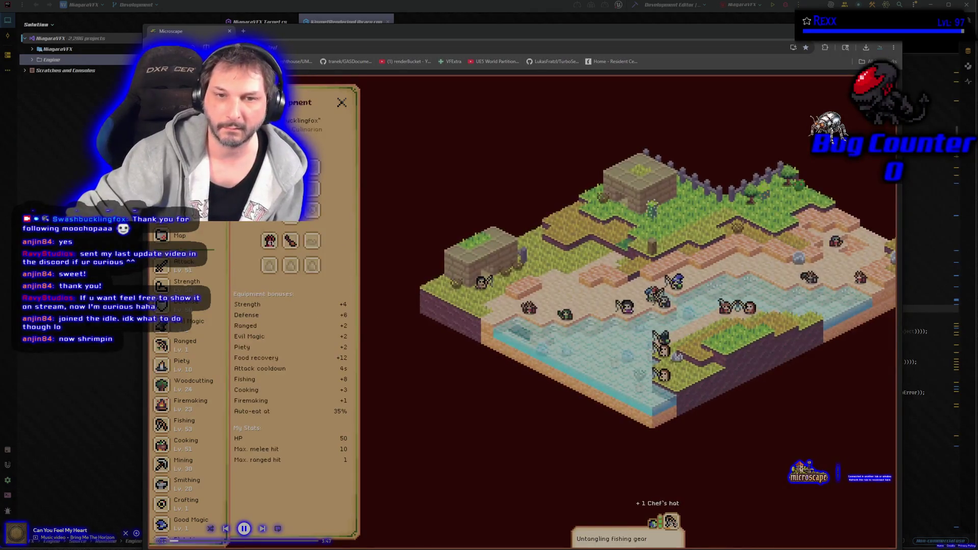
left_click(288, 220)
left_click(288, 223)
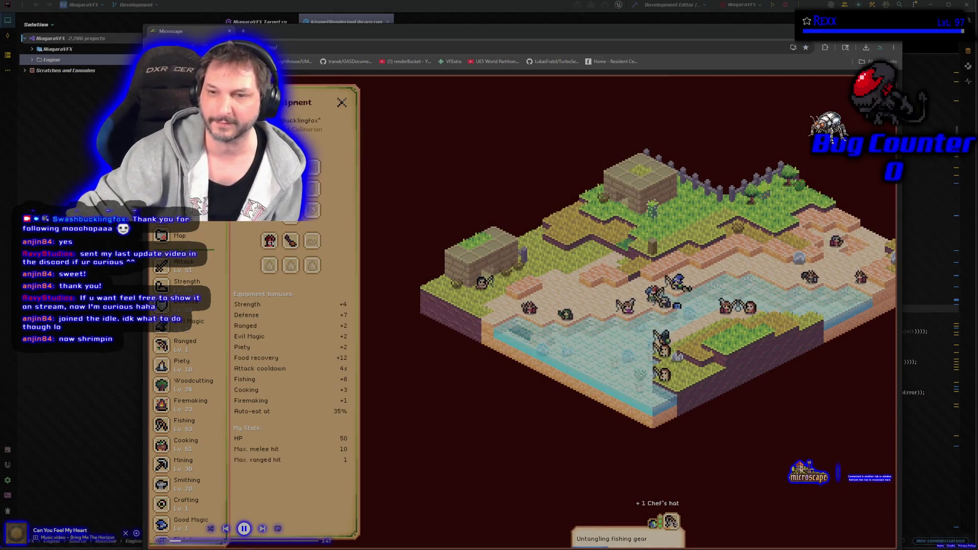
left_click(338, 102)
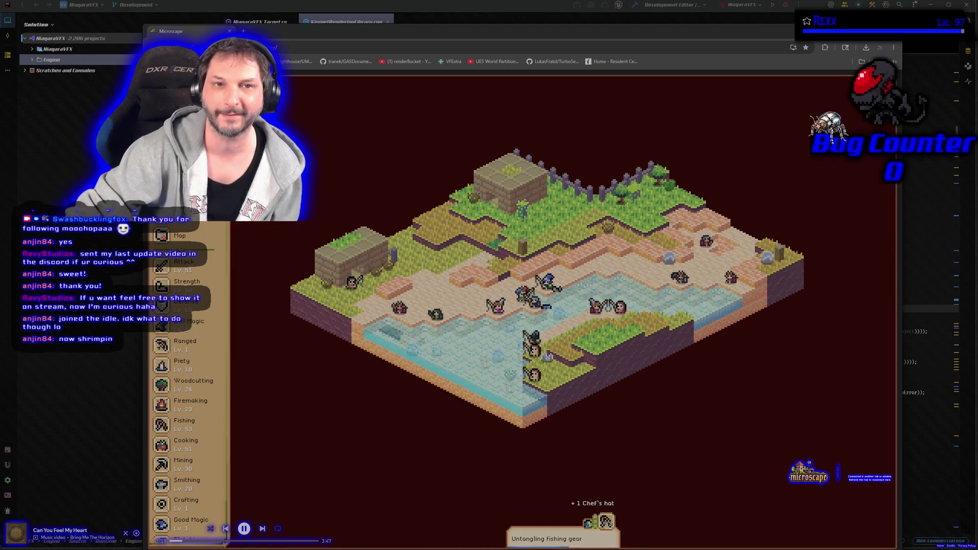
key("alt+Tab")
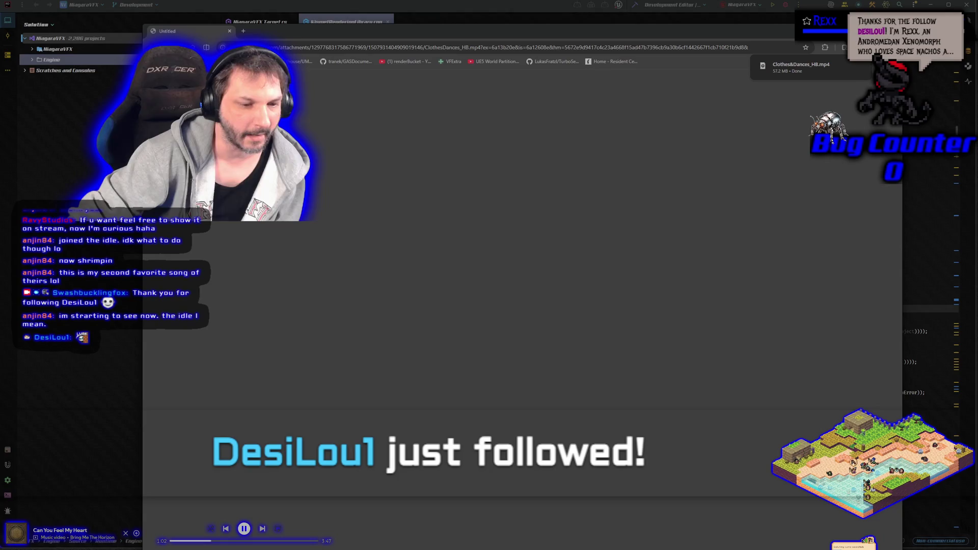
Step: Move the Chrome window up-left and open the downloaded Clothes&Dances_HB.mp4 video
left_click_drag(397, 31, 371, 20)
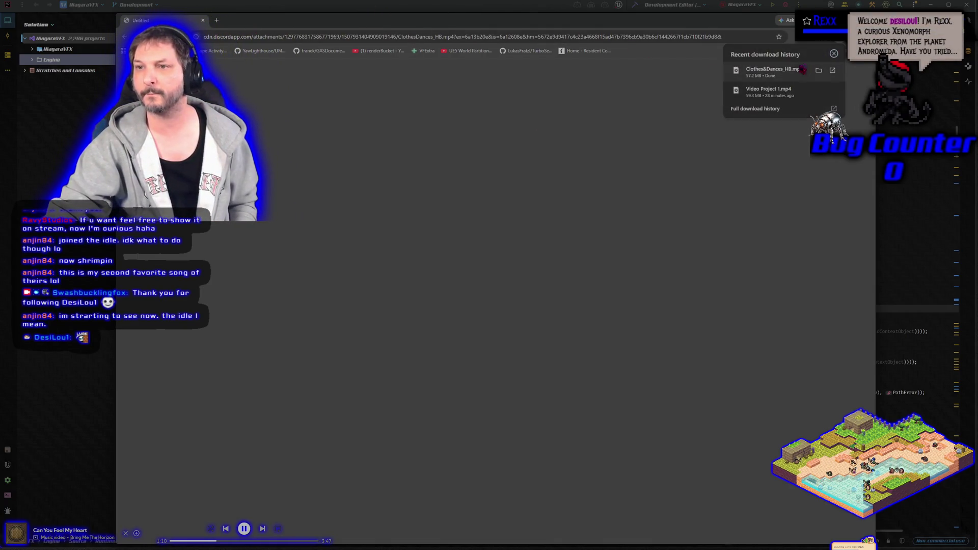
left_click(774, 71)
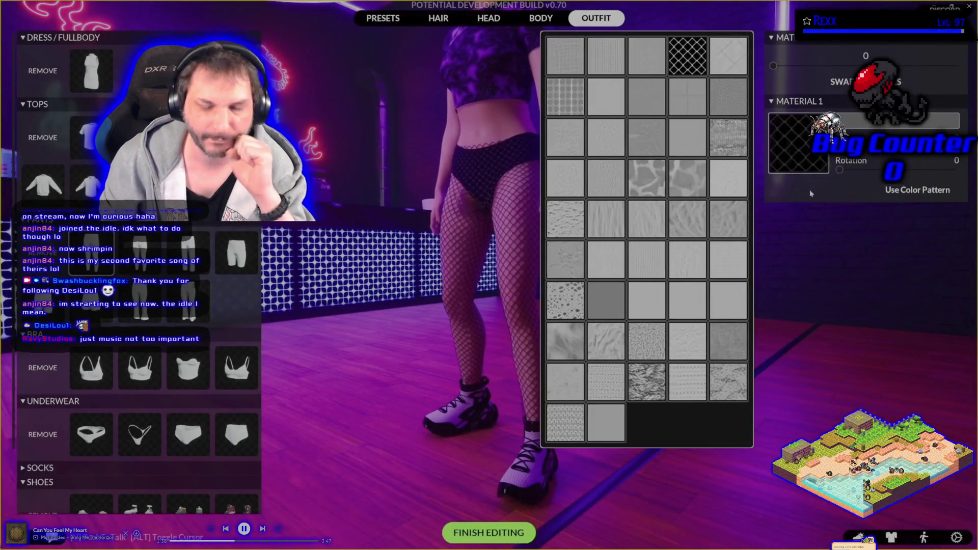
Step: Watch the character-creator video through its outfit scenes and the neon-club dance animations
mouse_move(917, 533)
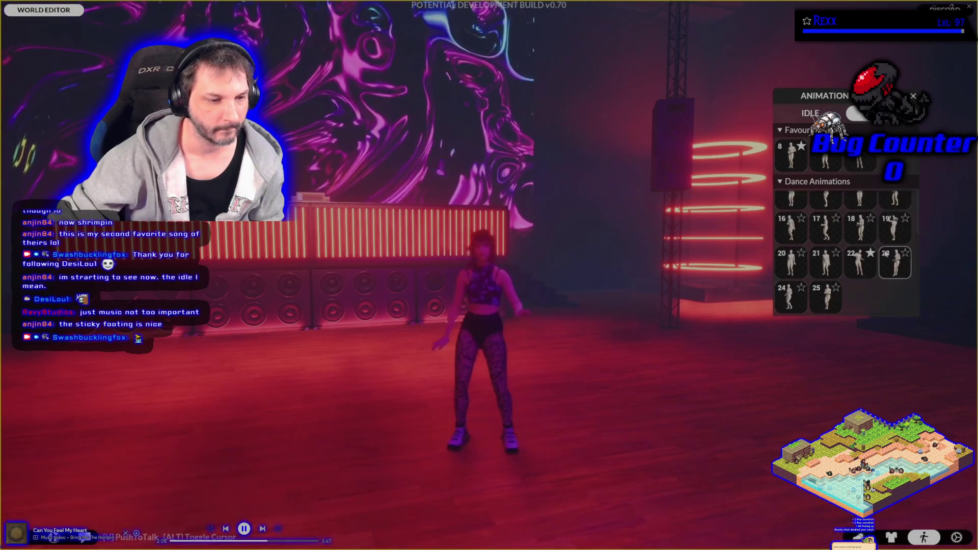
mouse_move(801, 311)
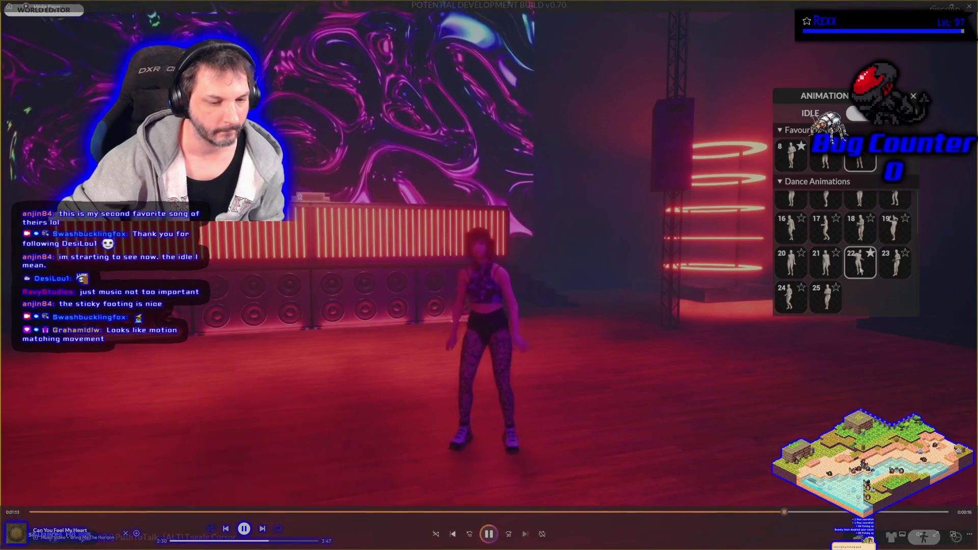
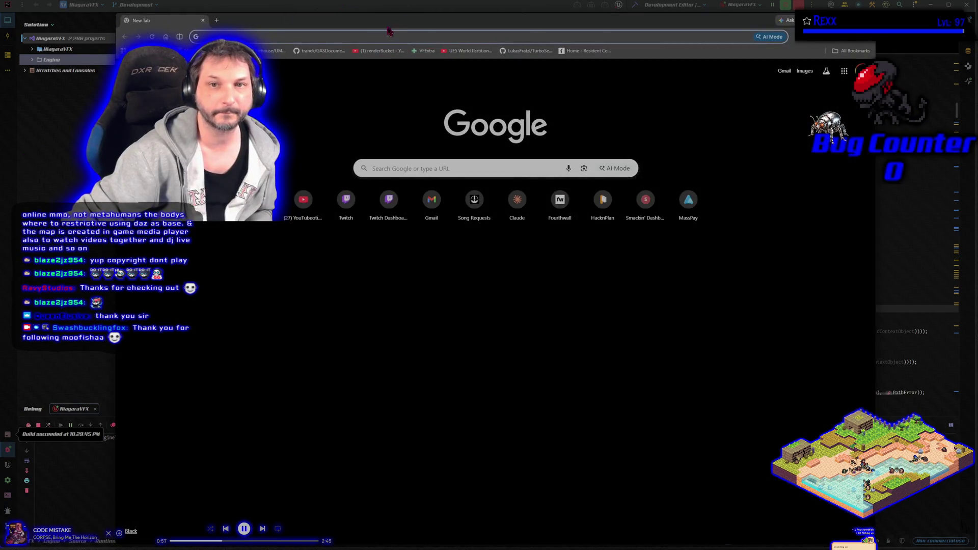
Step: Drag the empty Chrome new-tab window aside to the left edge of the screen
left_click_drag(391, 27, 0, 153)
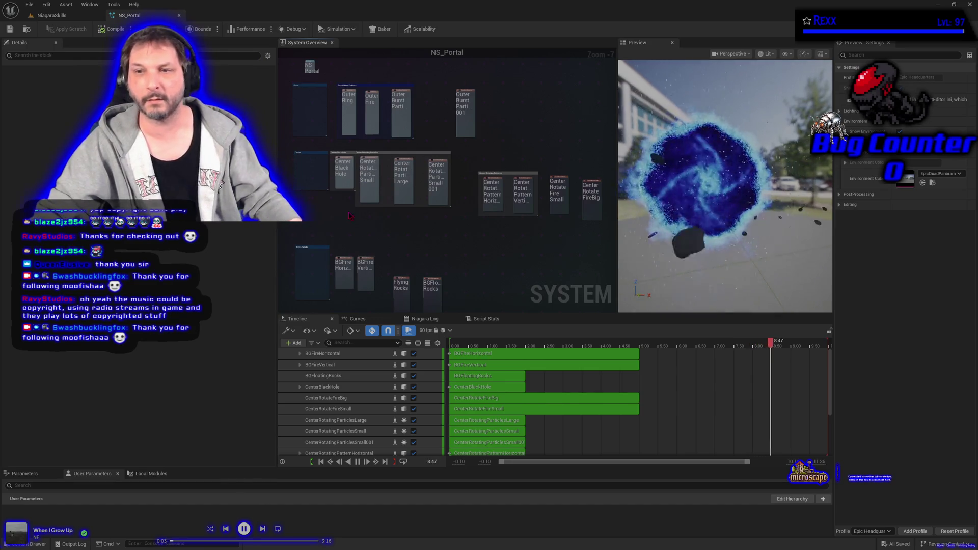
Step: Switch to the NiagaraSkills level and frame the portal beside the mannequin
left_click(51, 15)
left_click_drag(493, 358, 520, 370)
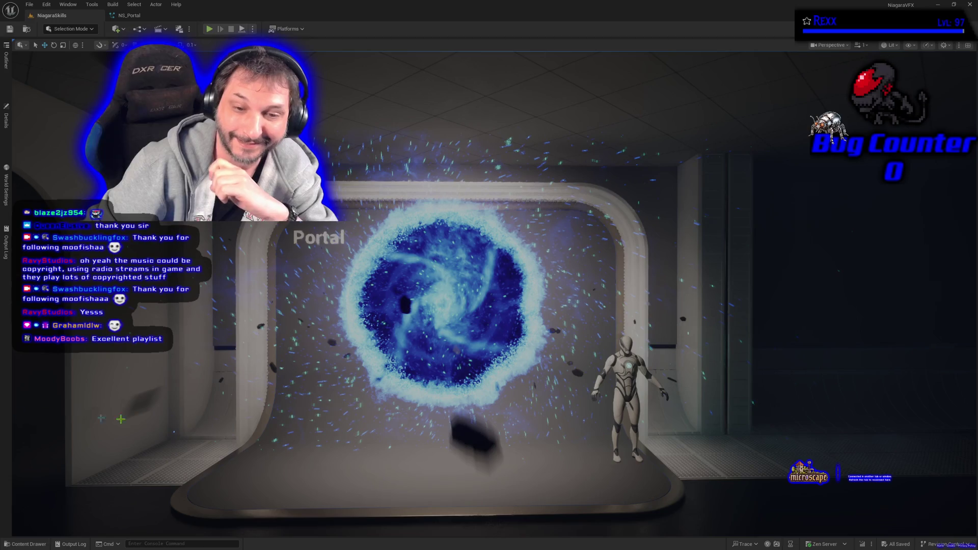
Step: Move the camera closer to the portal, then stop the Play In Editor session
scroll(386, 374, "up", 3)
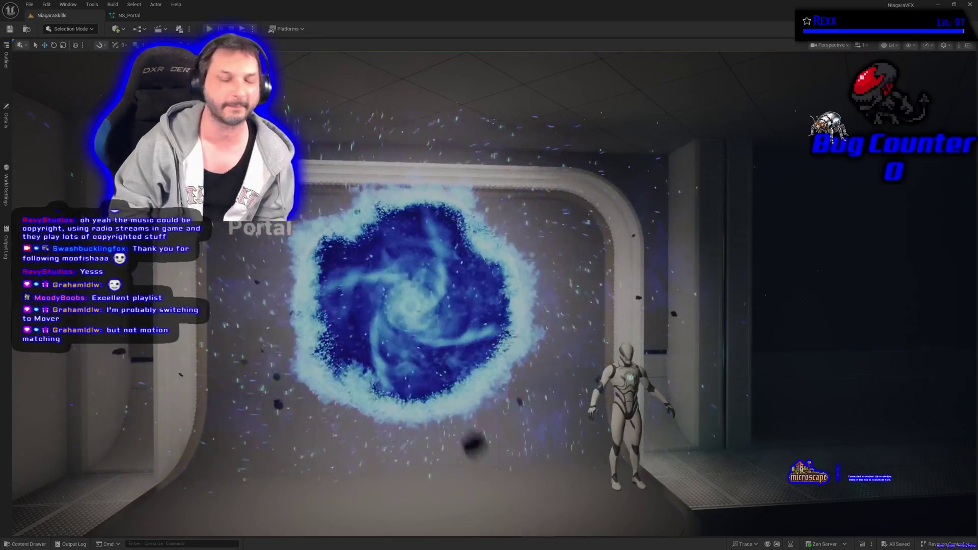
key("Escape")
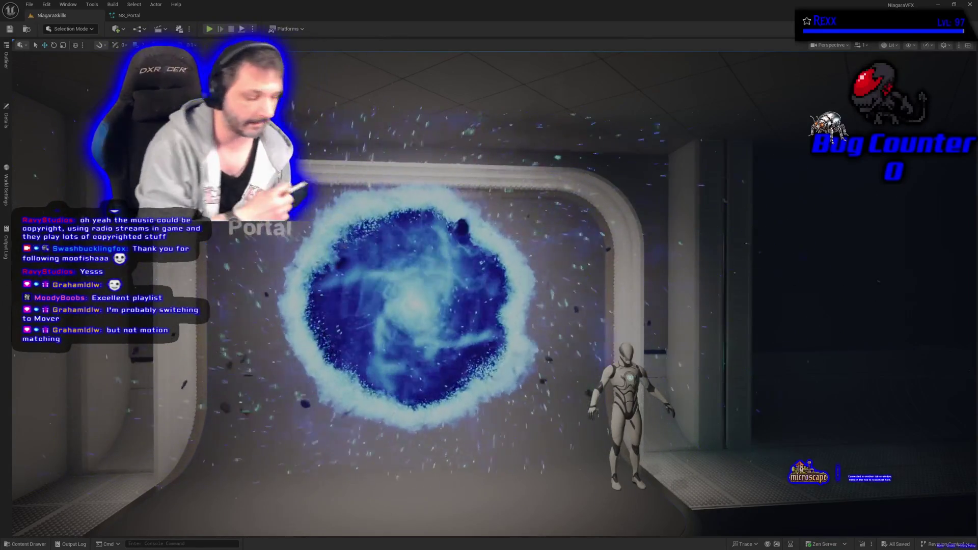